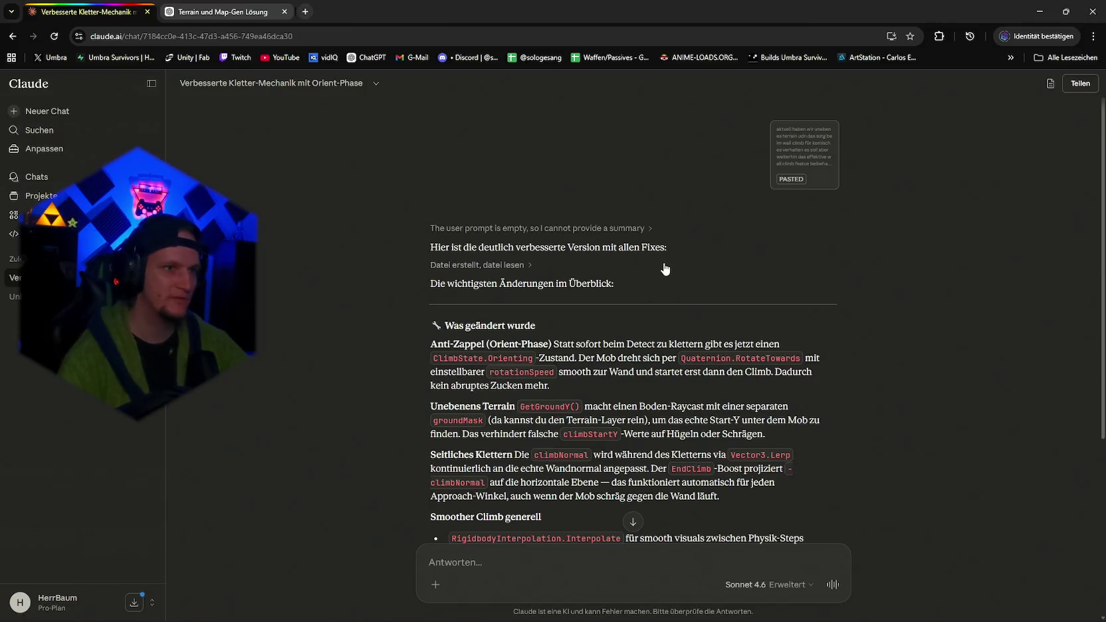
Visit claude.ai/code in a new tab, launch Claude Code Web, then return to the Verbesserte Kletter-Mechanik chat.
key("ctrl+t")
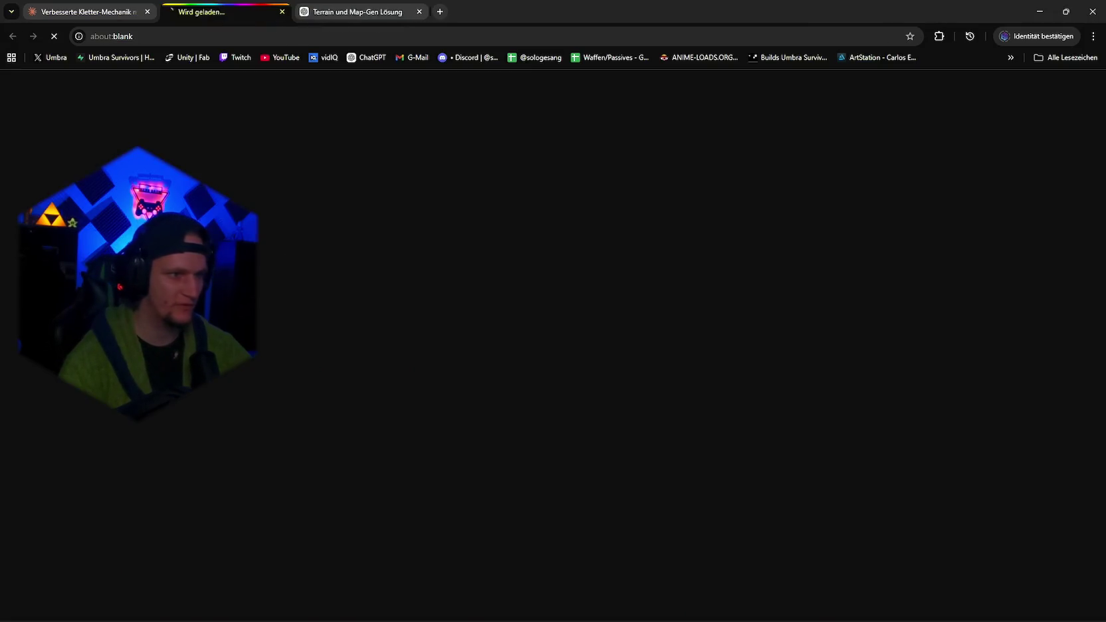
type("claude.ai/code")
key("Return")
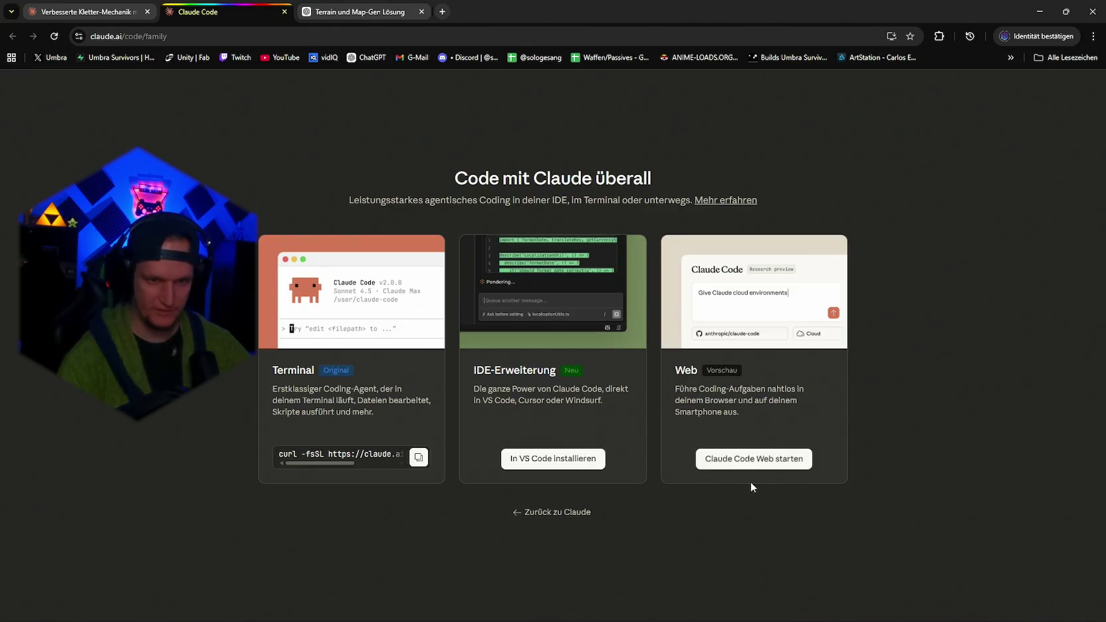
left_click(748, 463)
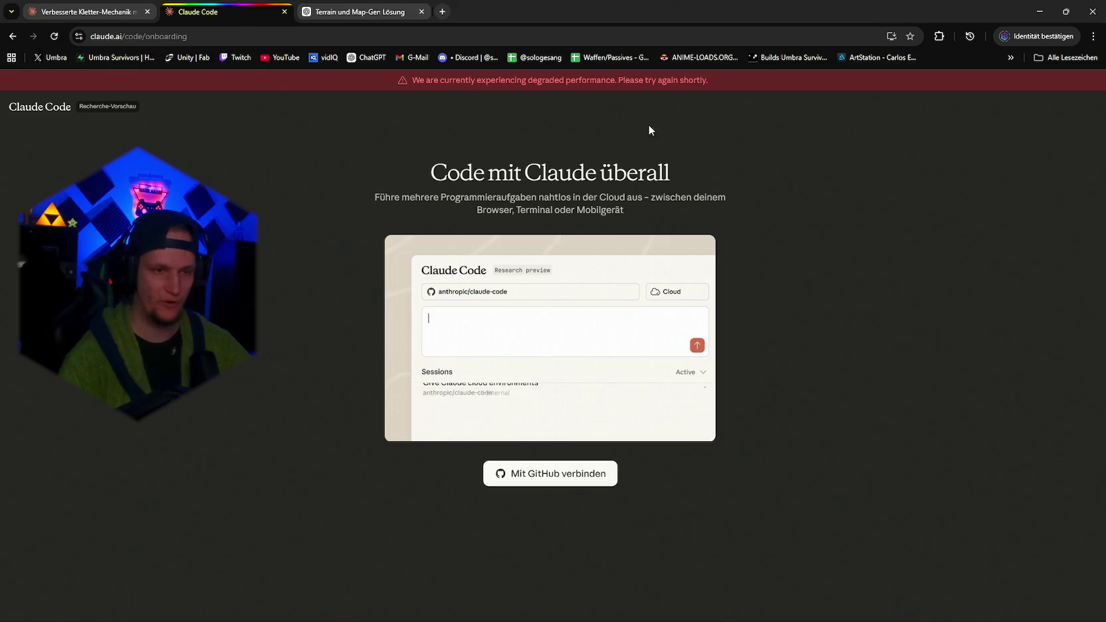
left_click(580, 479)
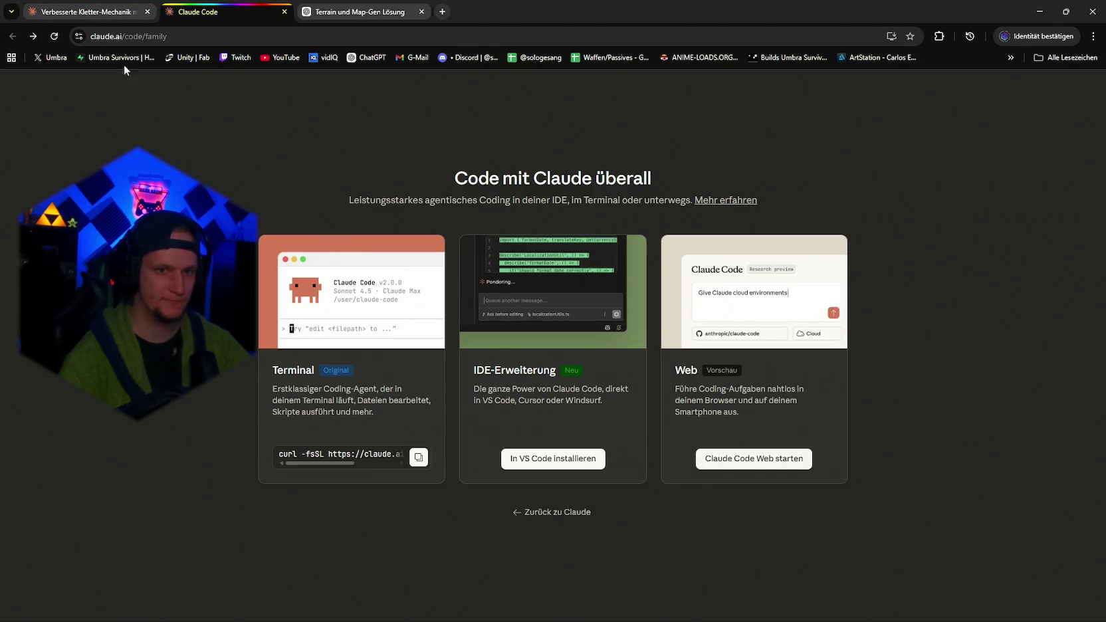
left_click(45, 8)
Keep Sonnet 4.6 as the model and start a fresh chat via Neuer Chat.
scroll(399, 331, "down", 5)
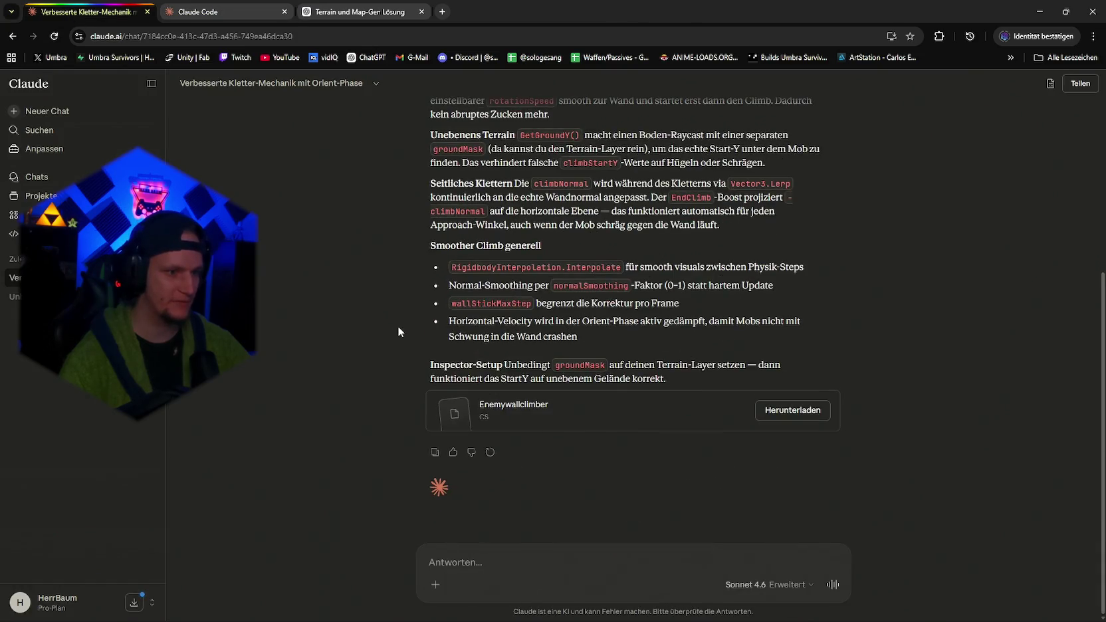
left_click(784, 586)
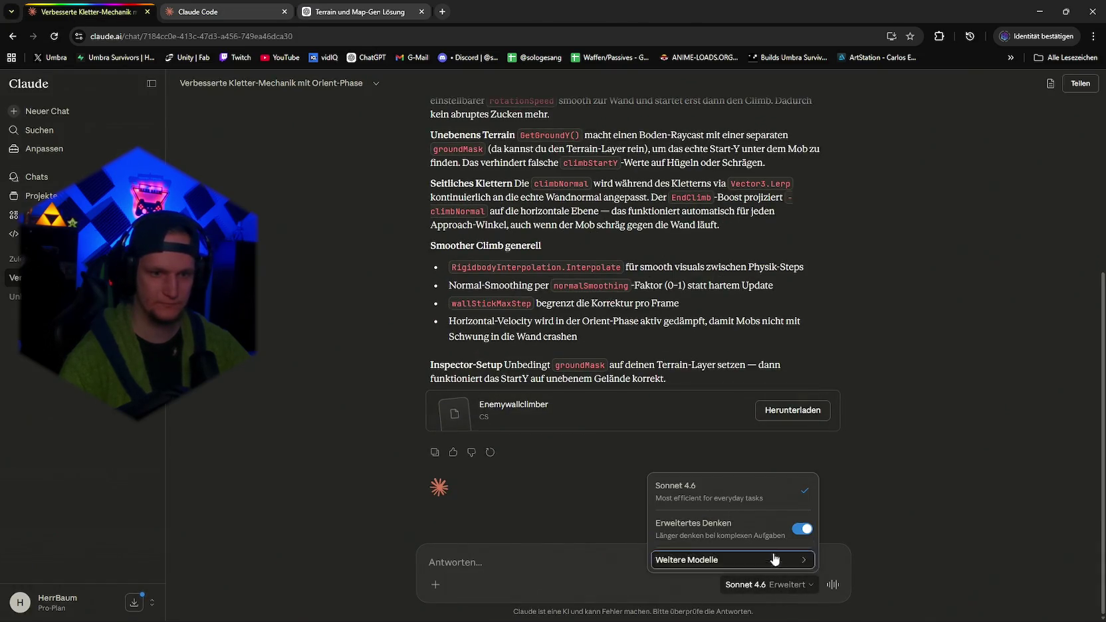
left_click(749, 504)
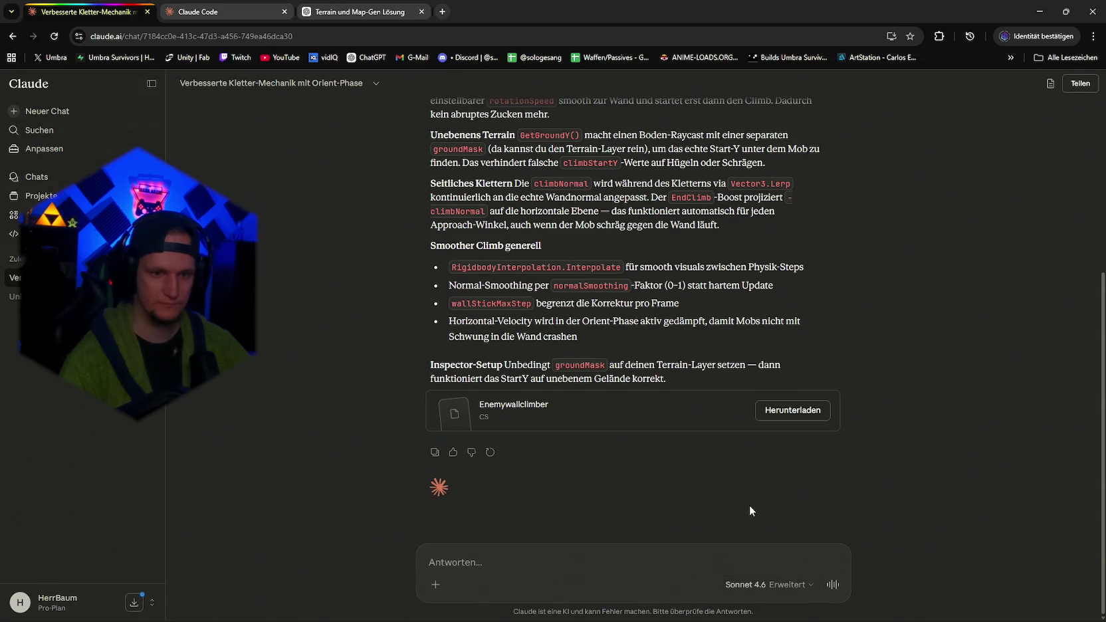
left_click(778, 585)
mouse_move(782, 571)
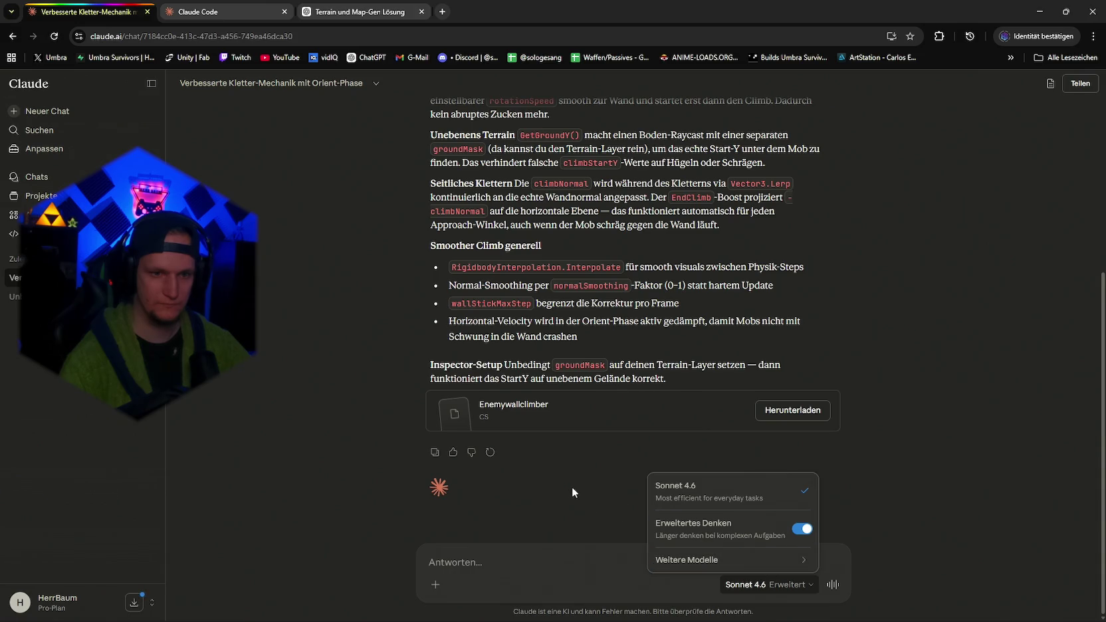
left_click(582, 504)
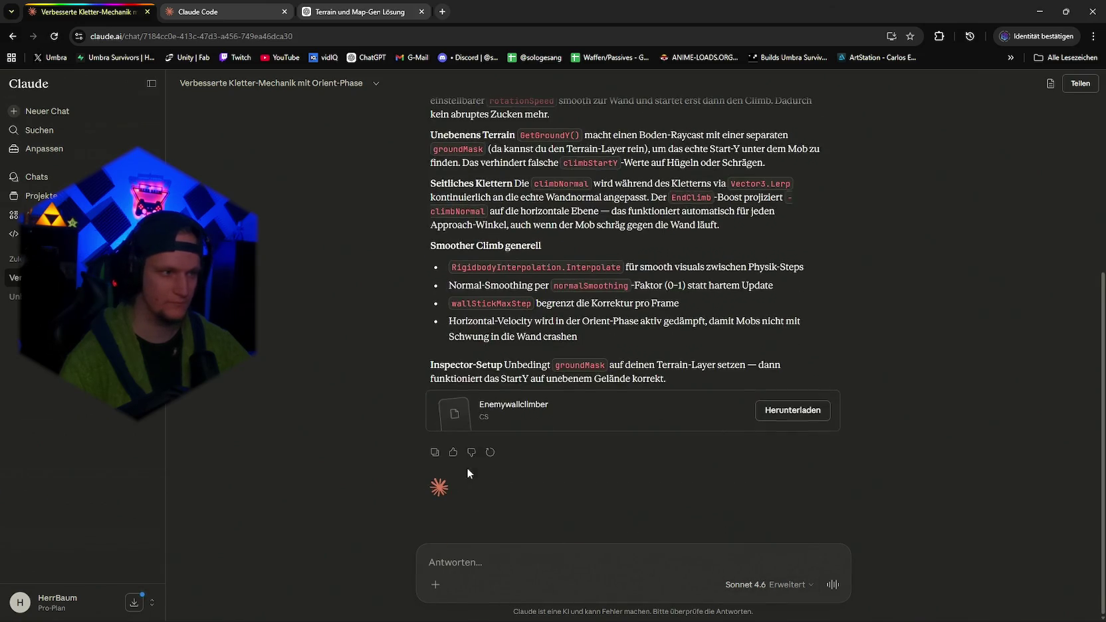
left_click(53, 114)
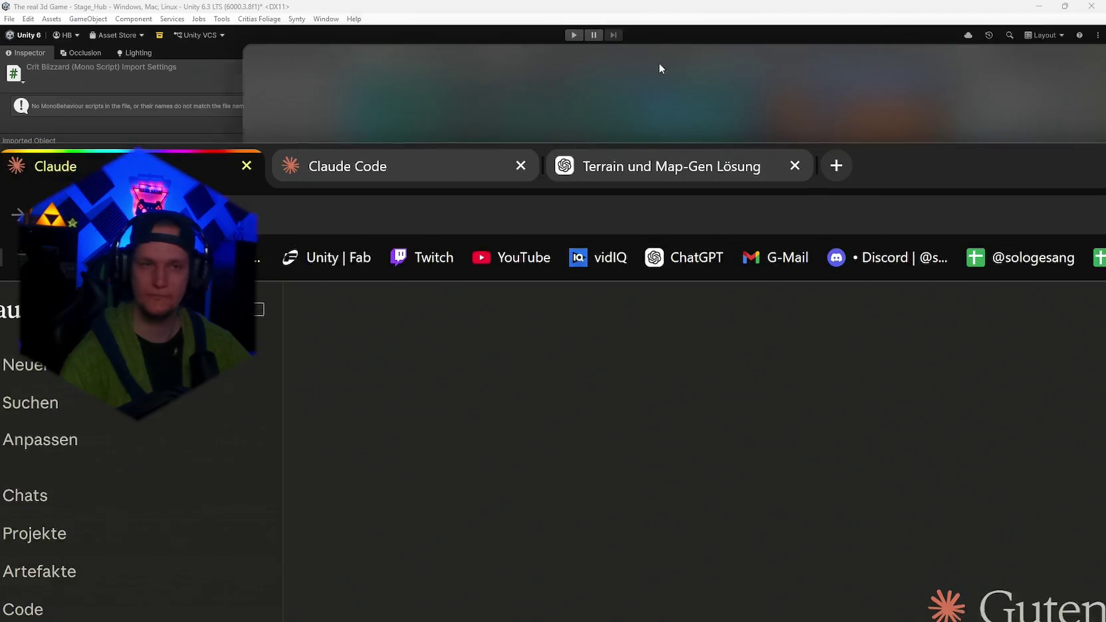
Try snapping ChatGPT right and Claude left, then merge them back into one maximized window.
mouse_move(659, 63)
left_mouse_down()
mouse_move(633, 48)
mouse_move(639, 176)
mouse_move(629, 211)
mouse_move(655, 4)
left_mouse_up()
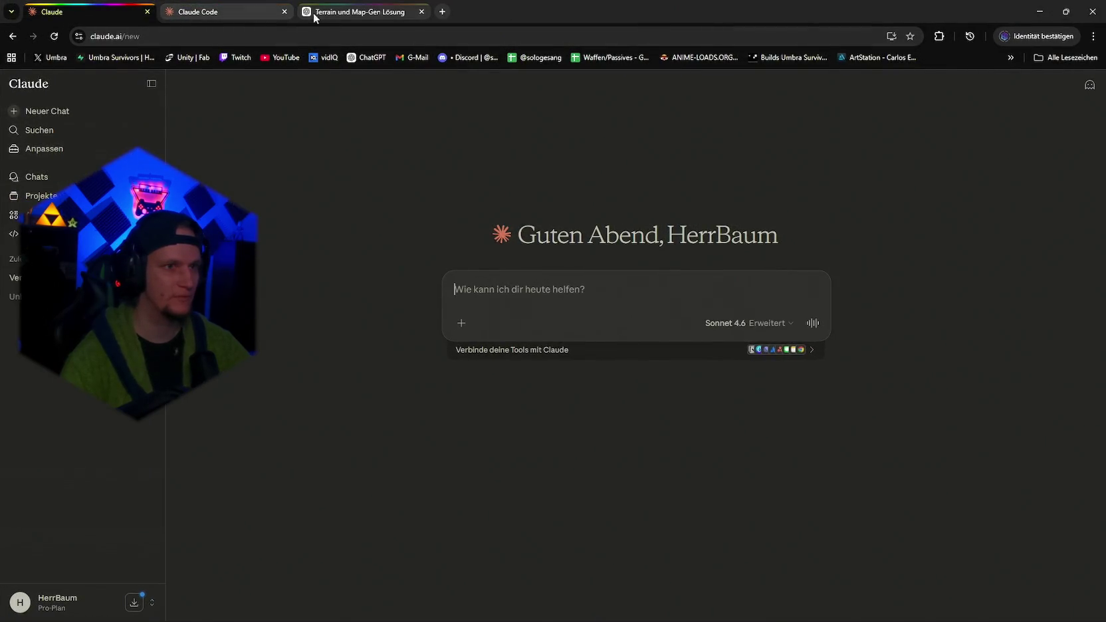
mouse_move(375, 11)
left_mouse_down()
mouse_move(802, 229)
mouse_move(1105, 262)
left_mouse_up()
left_click(227, 131)
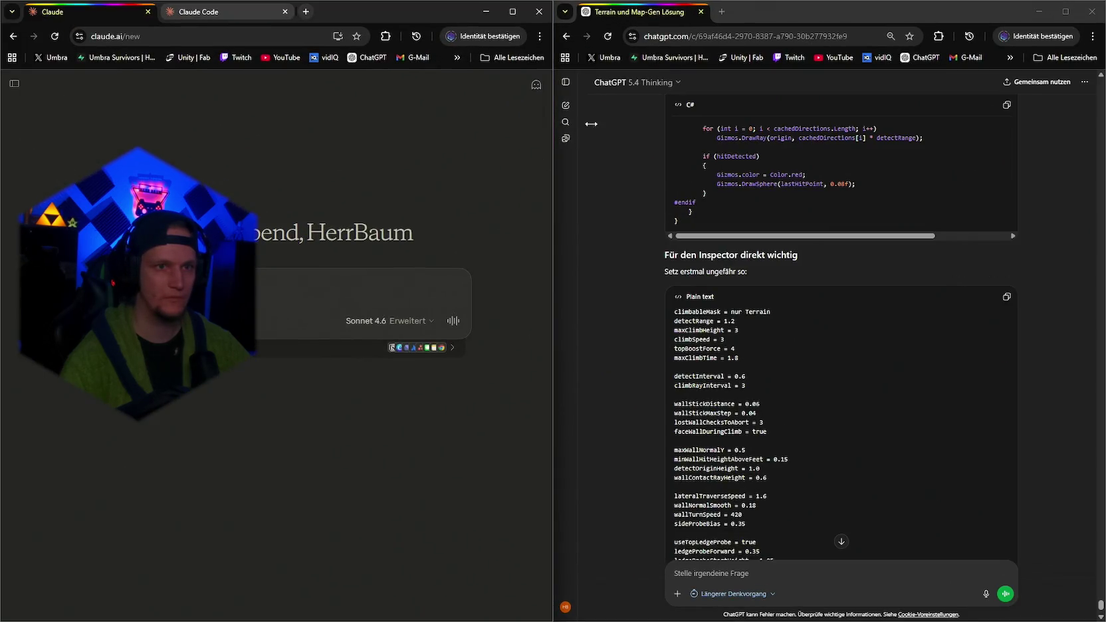
left_click_drag(648, 13, 362, 11)
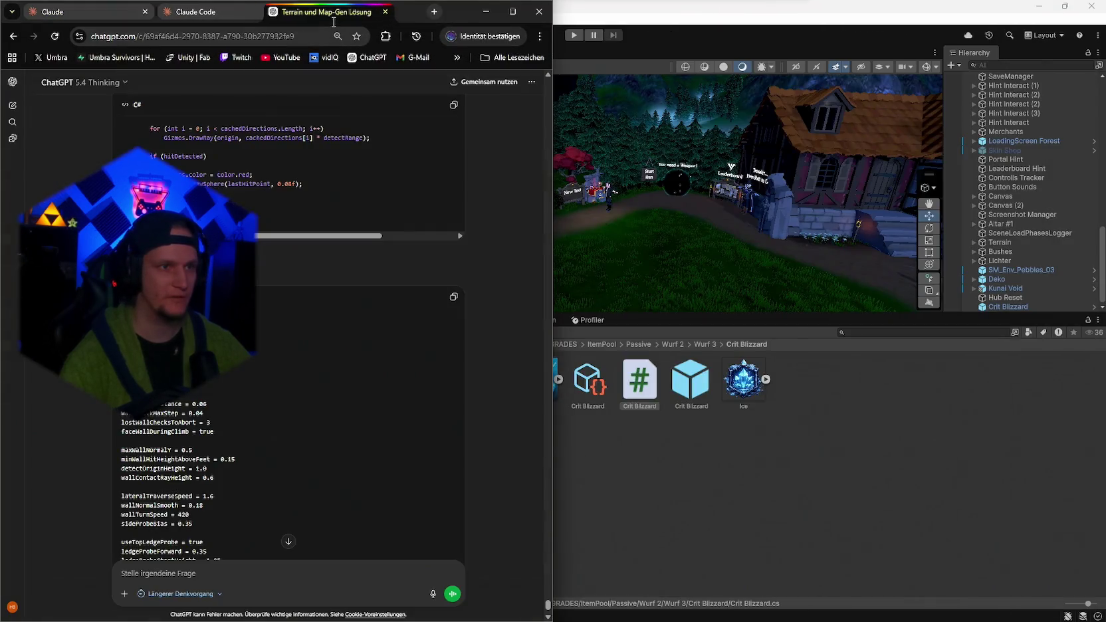
double_click(506, 14)
left_click(133, 12)
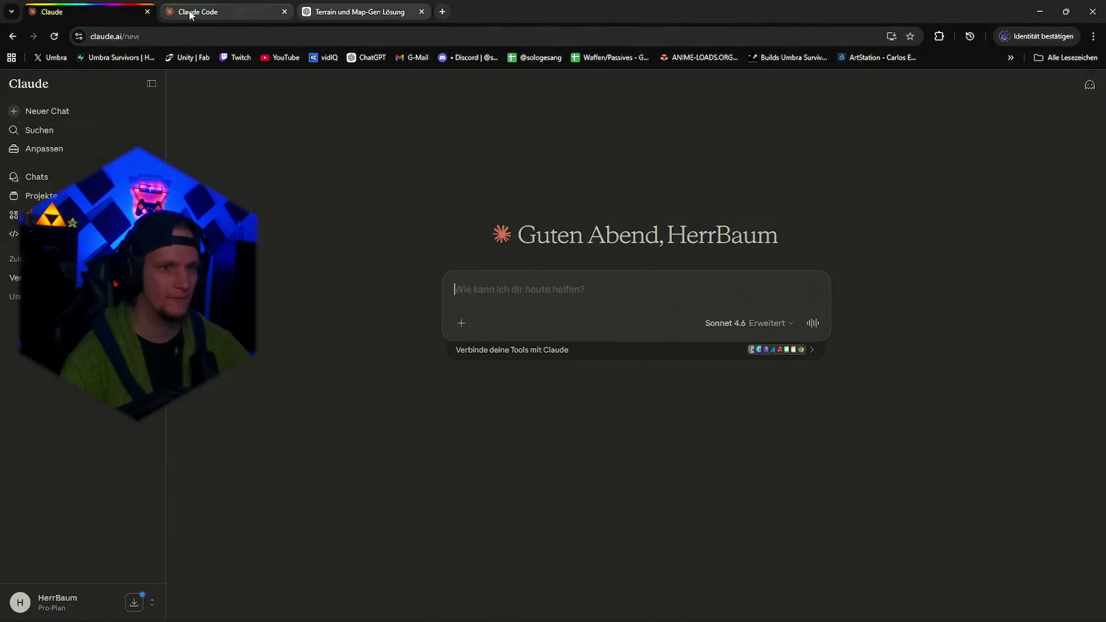
Put the ChatGPT terrain chat in its own right-half window beside Claude, then return to Unity.
left_click(350, 13)
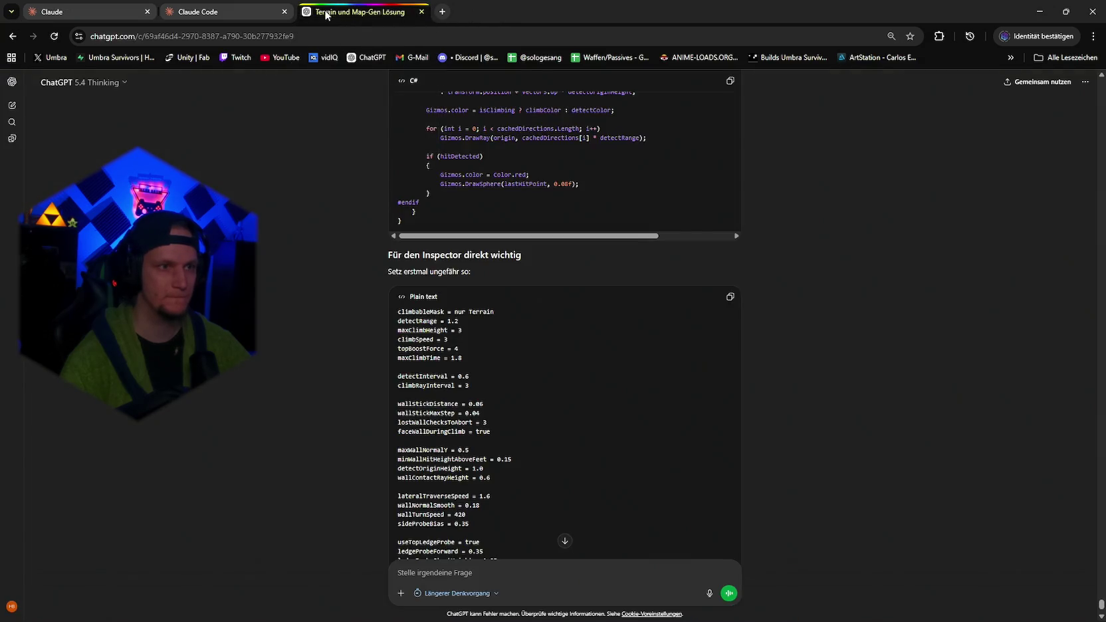
mouse_move(327, 15)
left_mouse_down()
mouse_move(271, 38)
mouse_move(115, 41)
mouse_move(327, 82)
mouse_move(922, 53)
mouse_move(1047, 133)
mouse_move(1100, 116)
mouse_move(1001, 128)
mouse_move(1035, 263)
mouse_move(916, 271)
mouse_move(938, 266)
mouse_move(615, 41)
left_mouse_up()
left_click(271, 42)
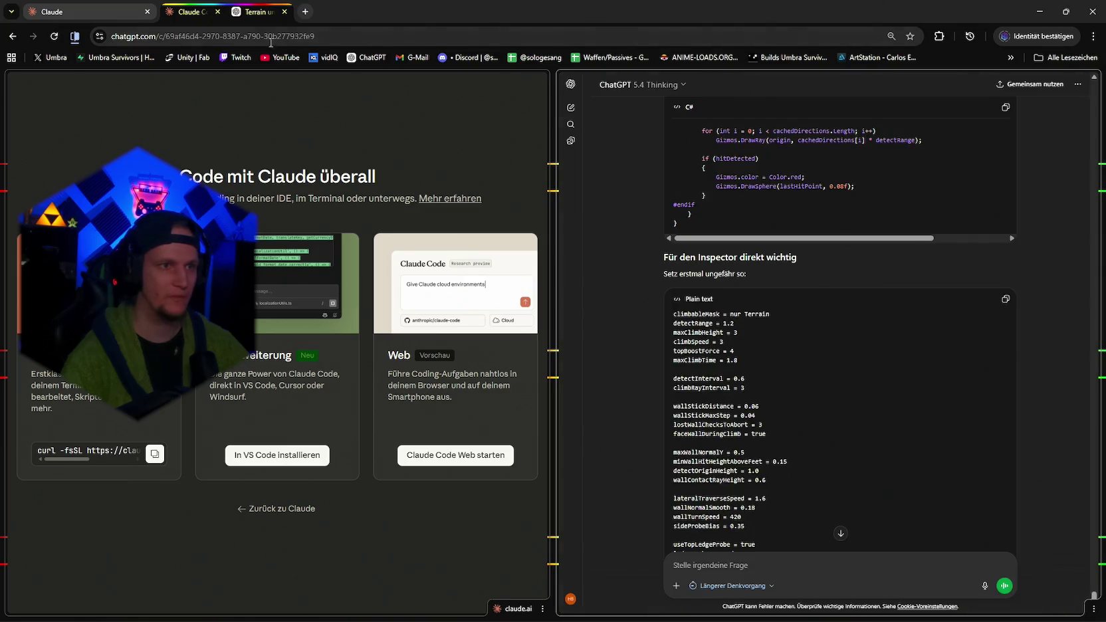
left_click(56, 11)
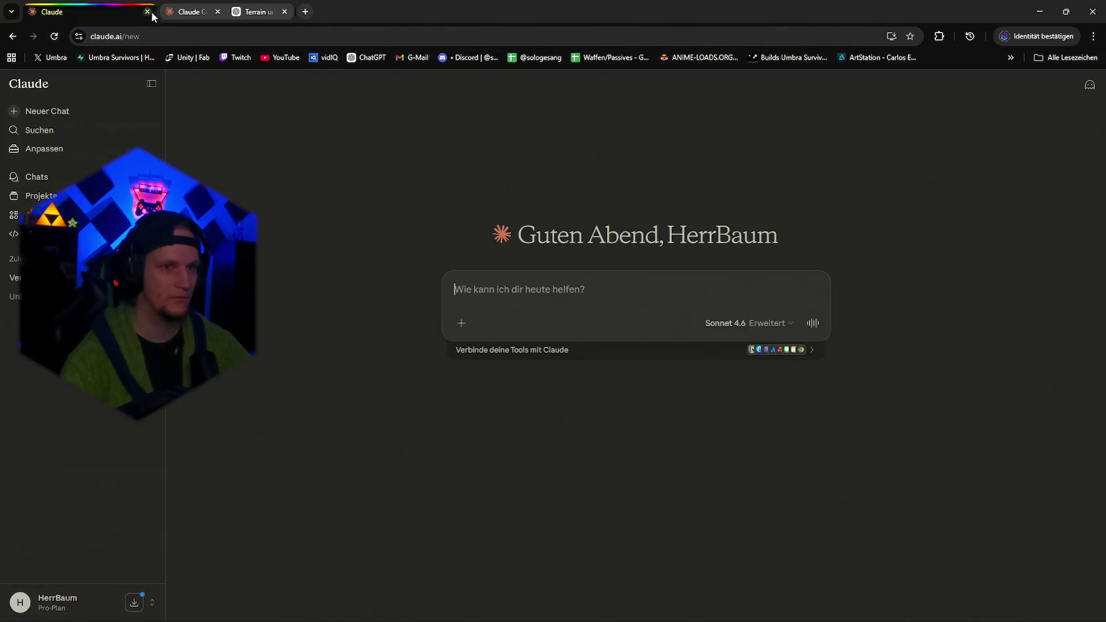
left_click(191, 9)
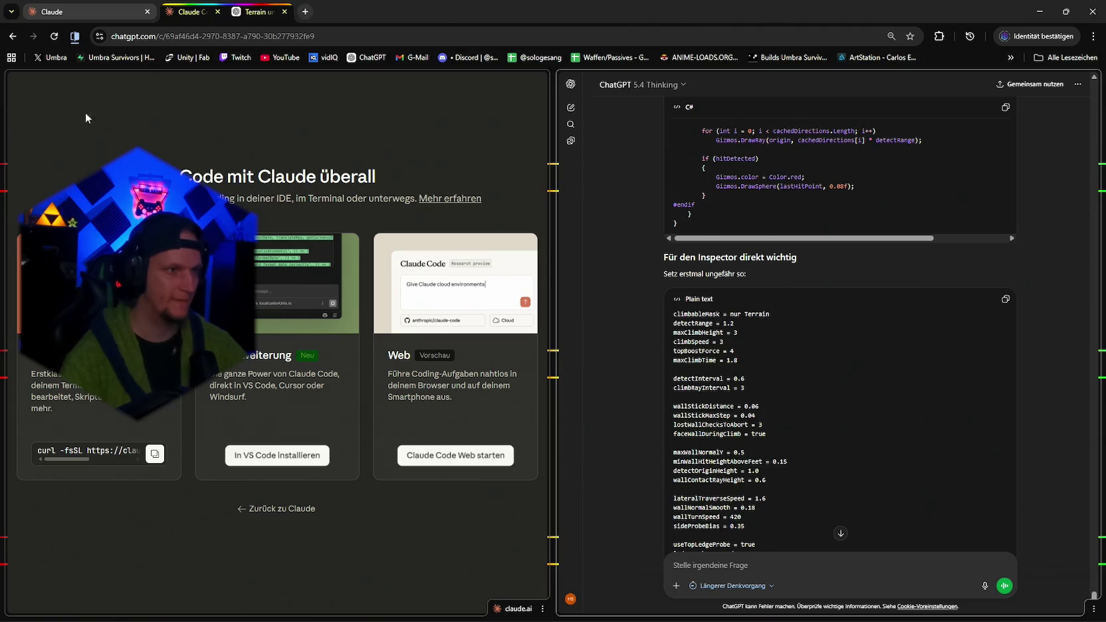
left_click(253, 509)
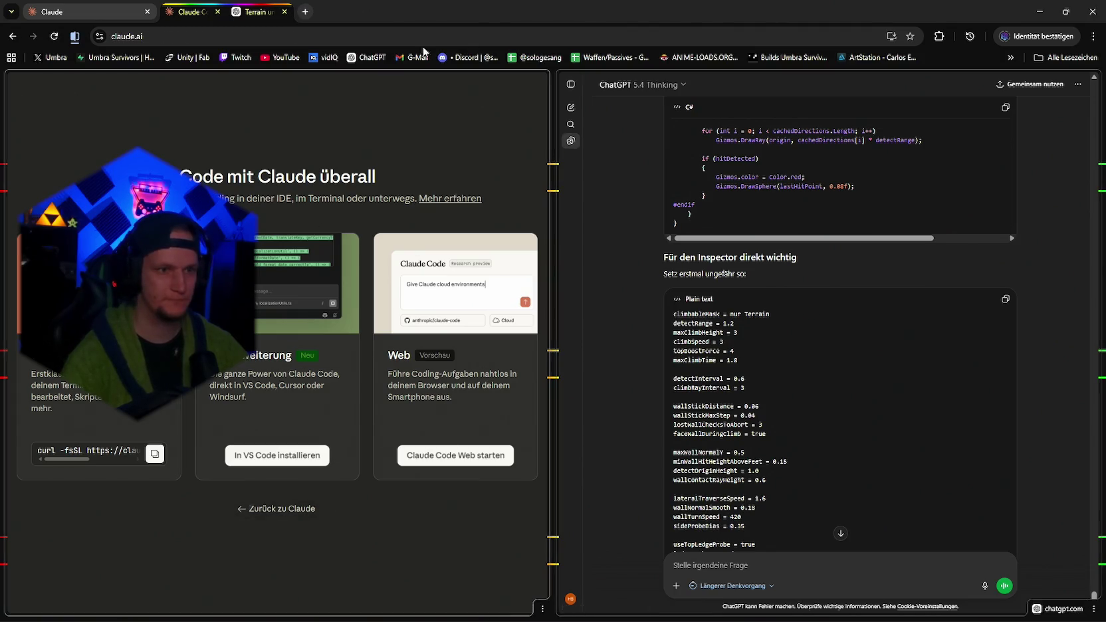
key("alt+Tab")
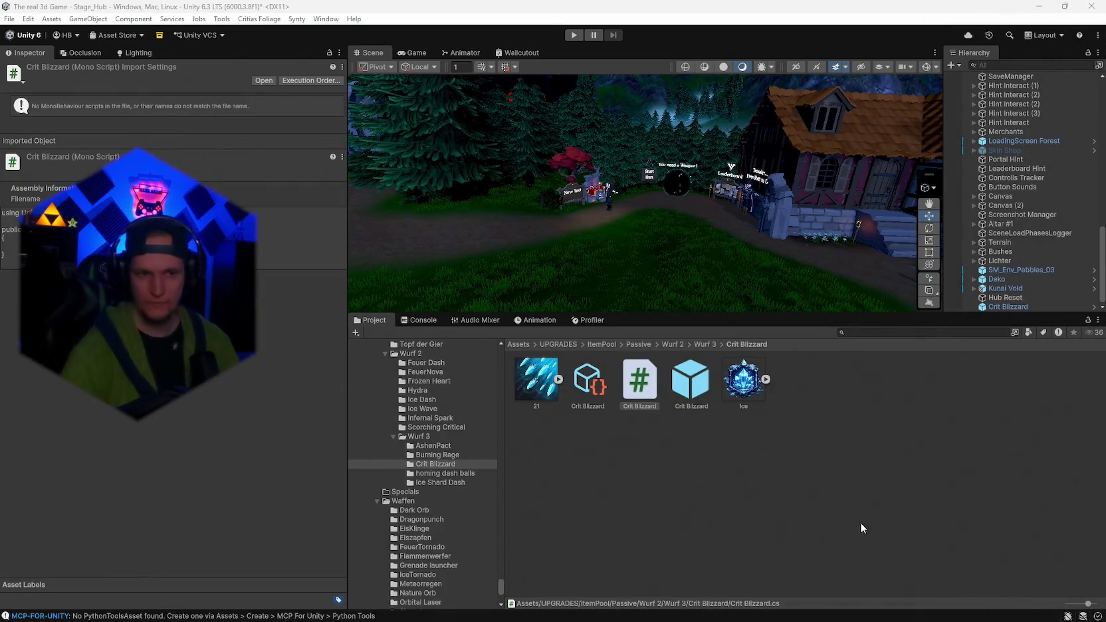
Search for 'ice', open BarrageNovaIce2, CFX3_Hit_Ice_A_Air and BarrageIce, then return to the Crit Blizzard folder.
scroll(453, 492, "up", 3)
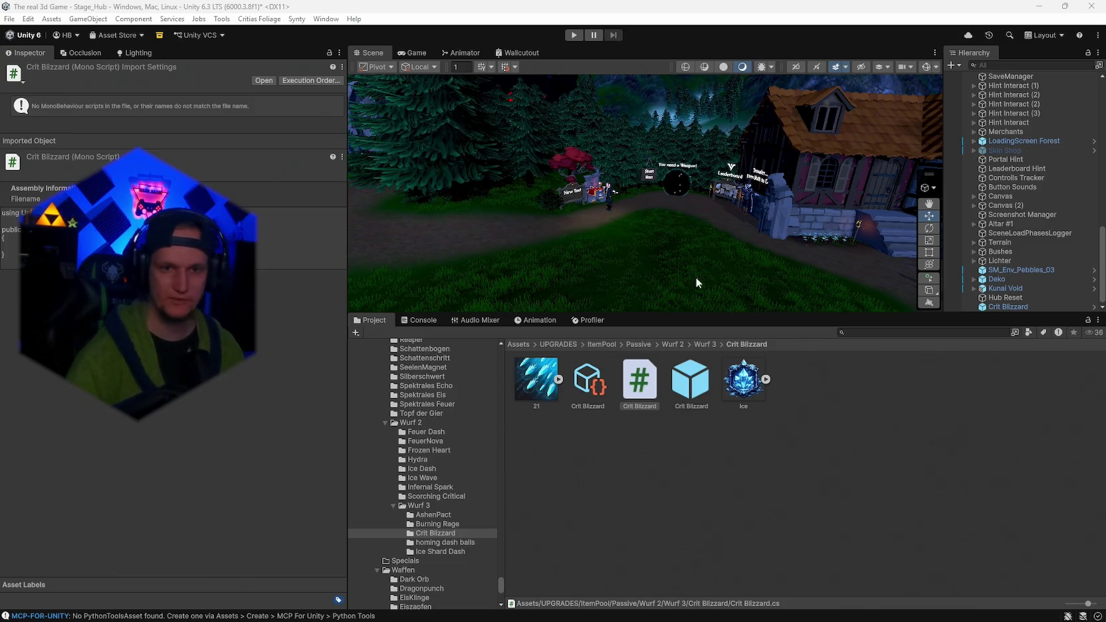
left_click(858, 333)
type("Ice")
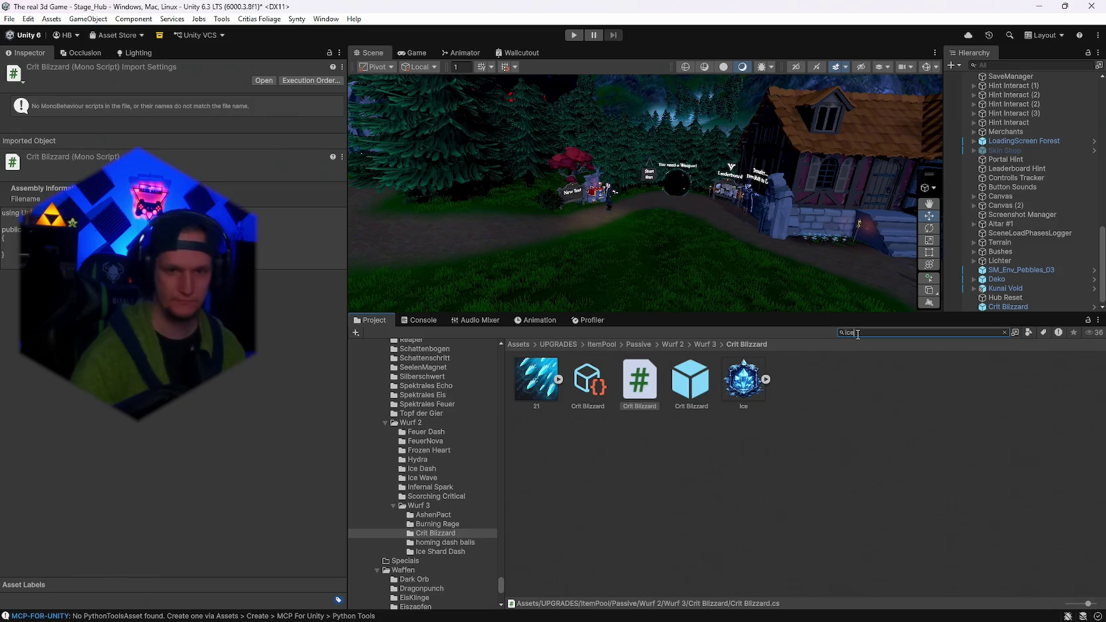
double_click(800, 471)
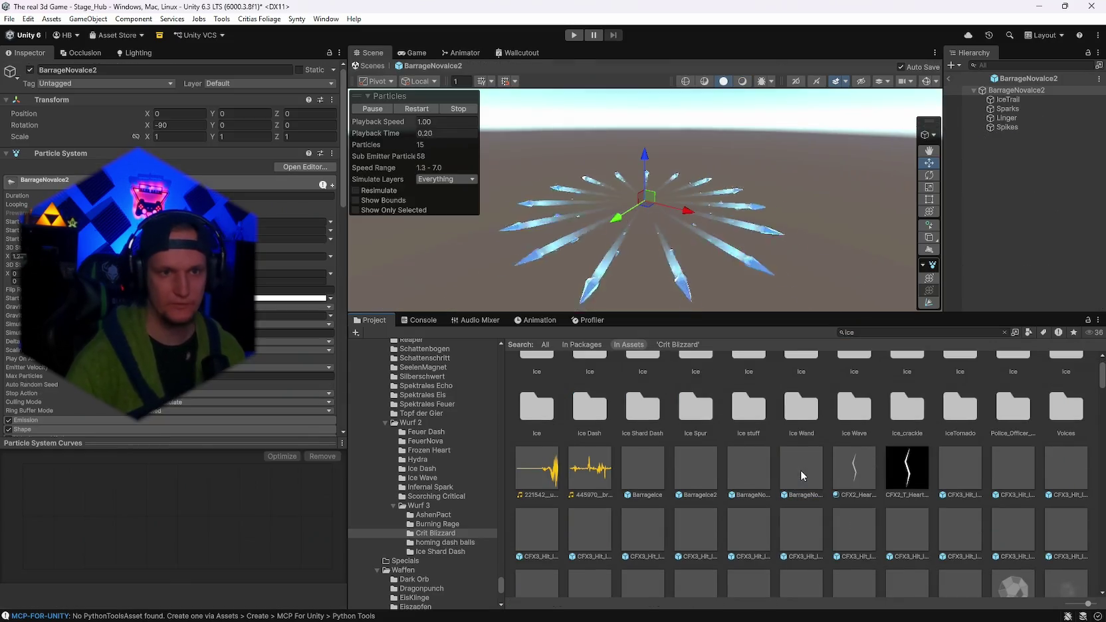
double_click(971, 475)
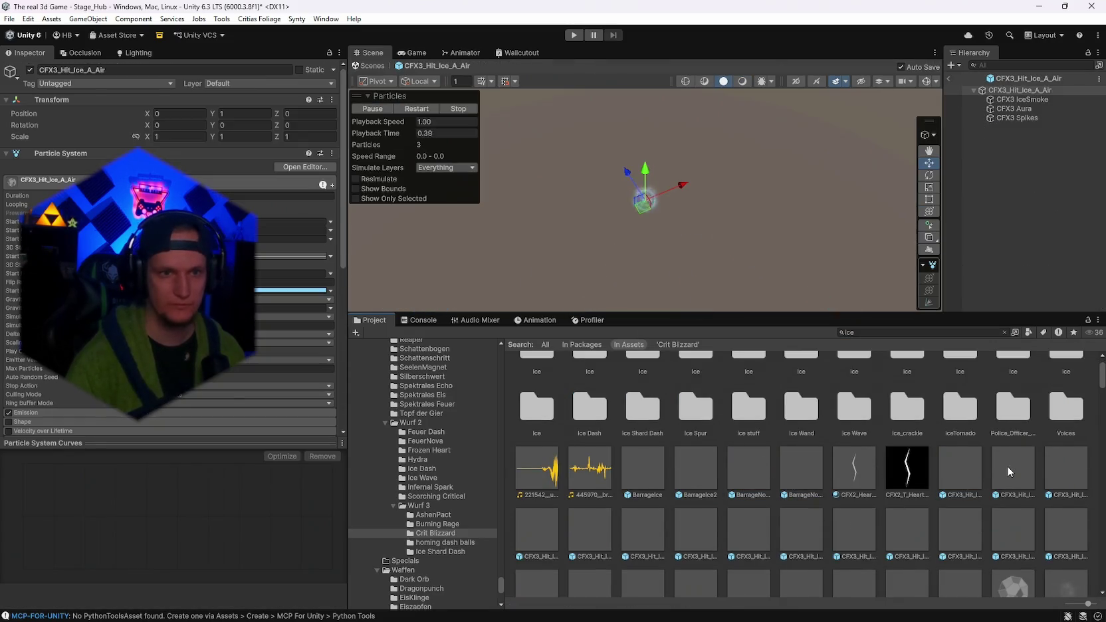
double_click(636, 472)
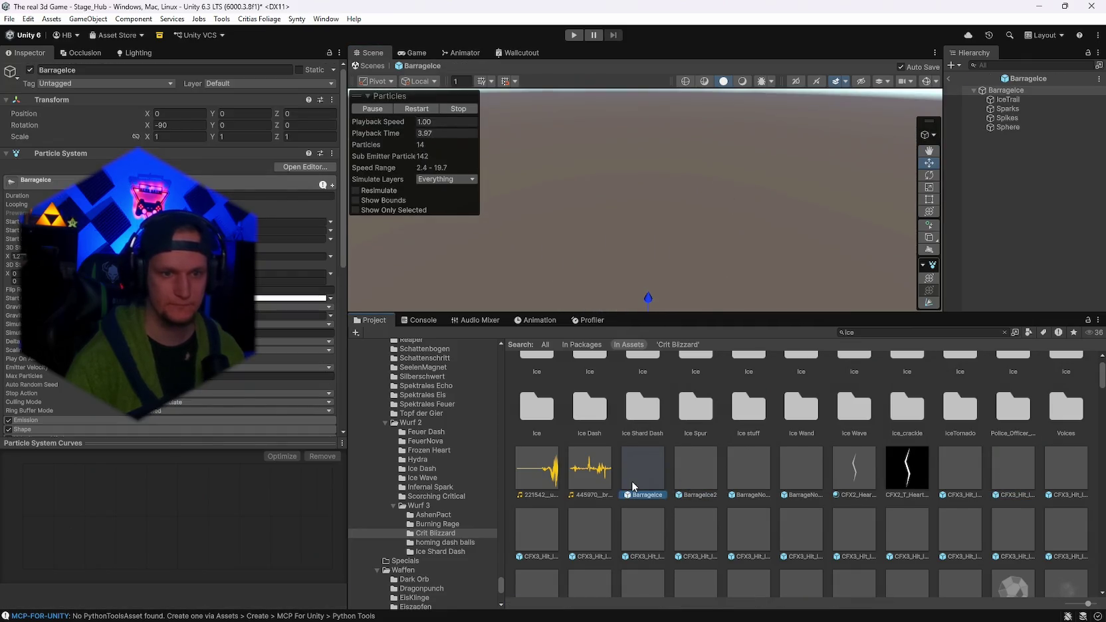
left_click(642, 484)
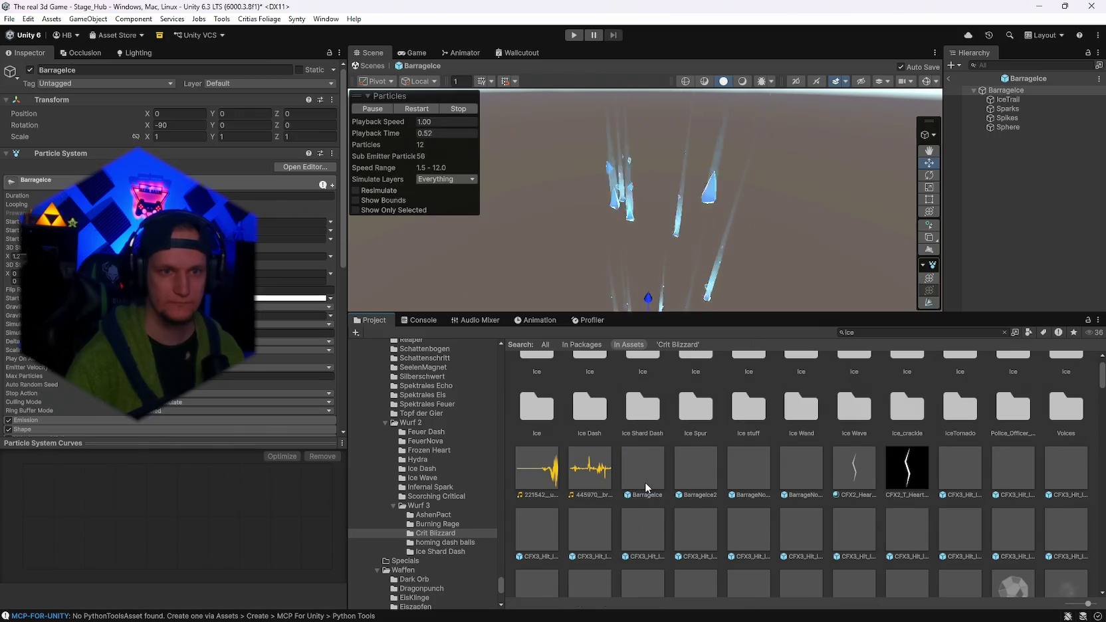
left_click(951, 79)
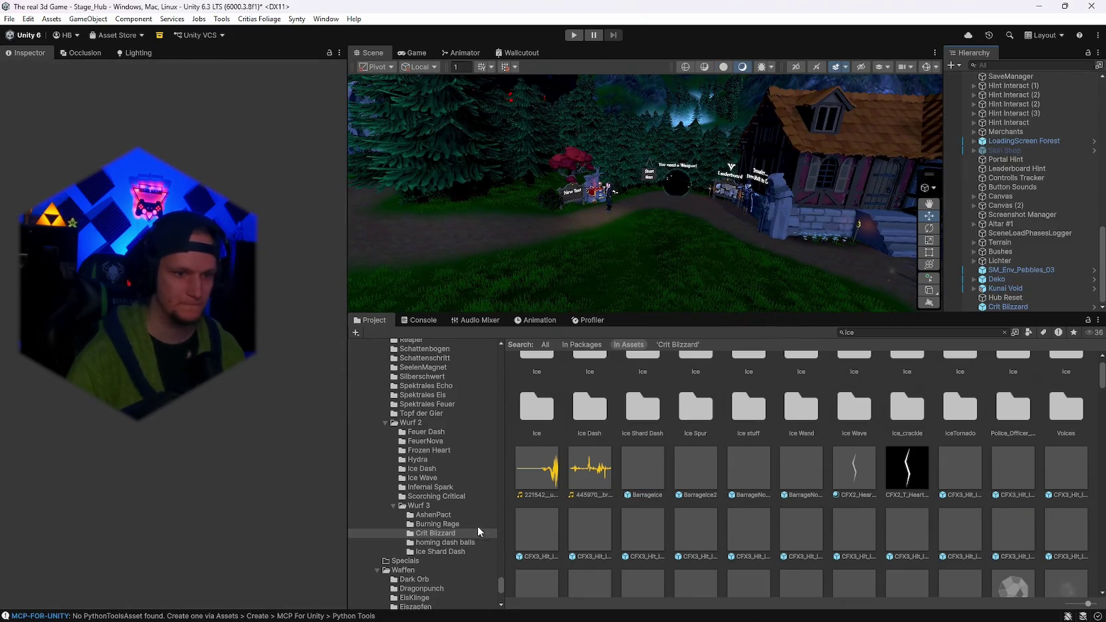
left_click(478, 529)
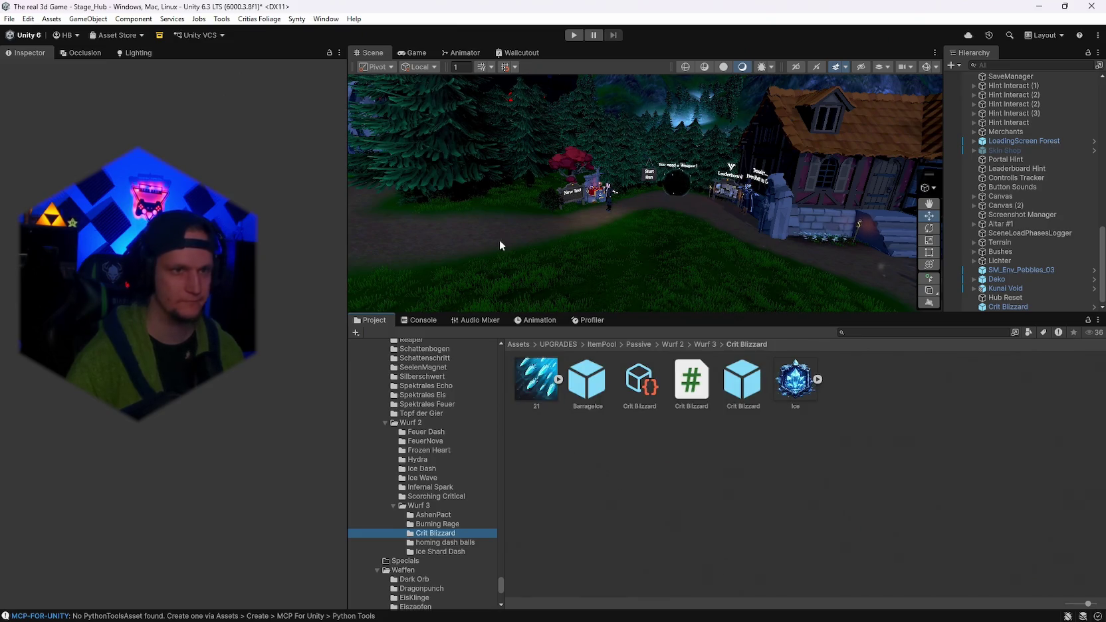
Place BarrageIce in the scene at Position Y 5.31 with scale 3 and replay its burst.
left_click_drag(622, 313, 622, 444)
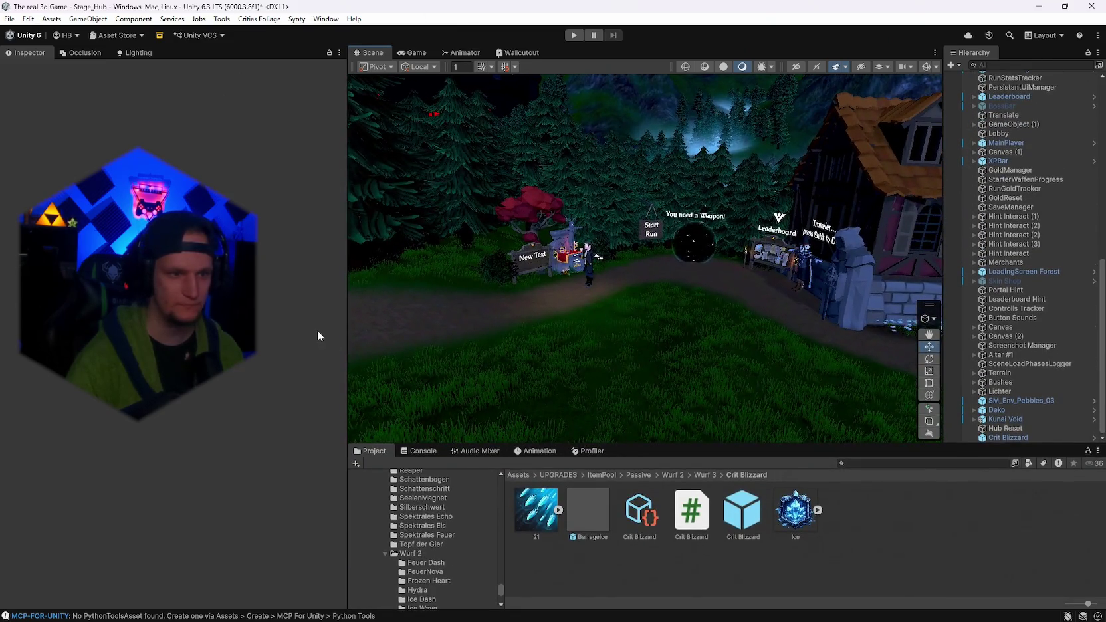
left_click_drag(343, 332, 299, 333)
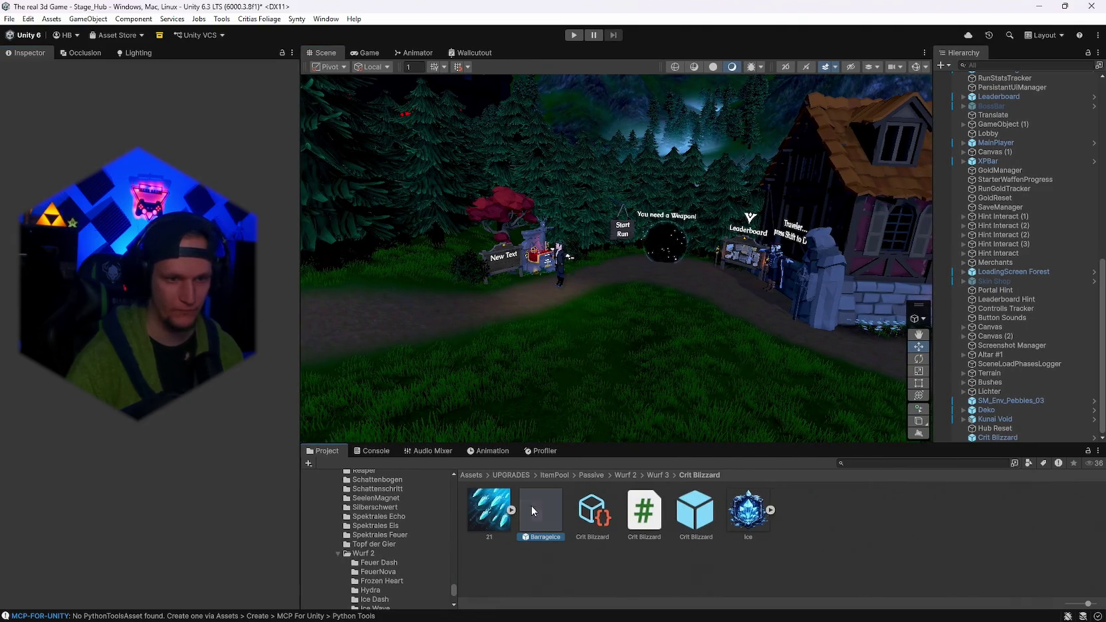
mouse_move(532, 505)
left_mouse_down()
mouse_move(623, 389)
mouse_move(627, 406)
left_mouse_up()
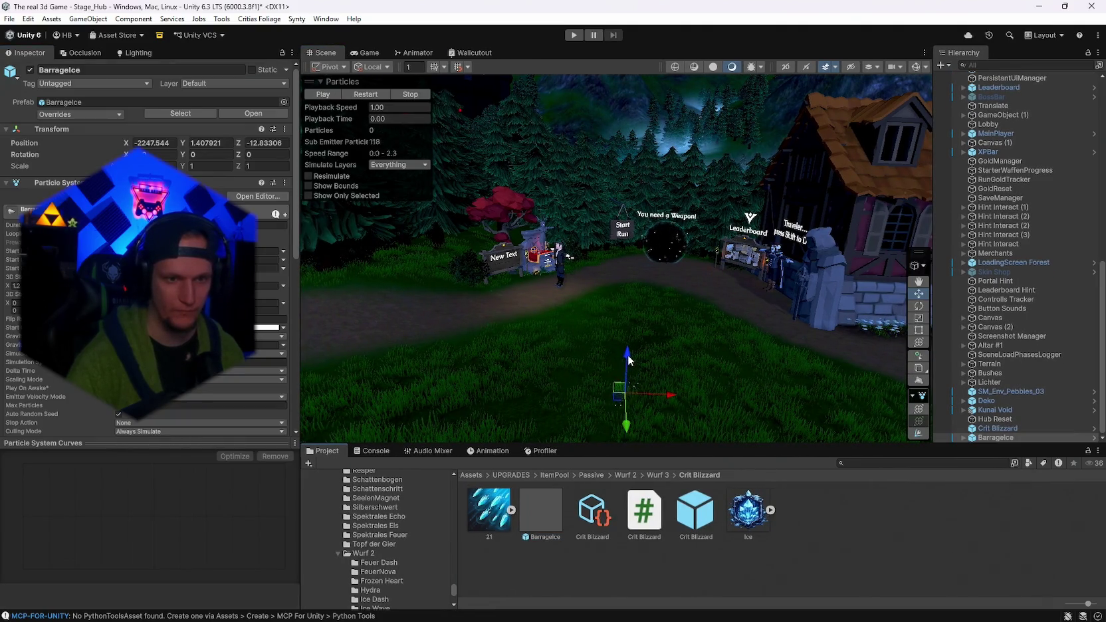
left_click_drag(629, 359, 630, 296)
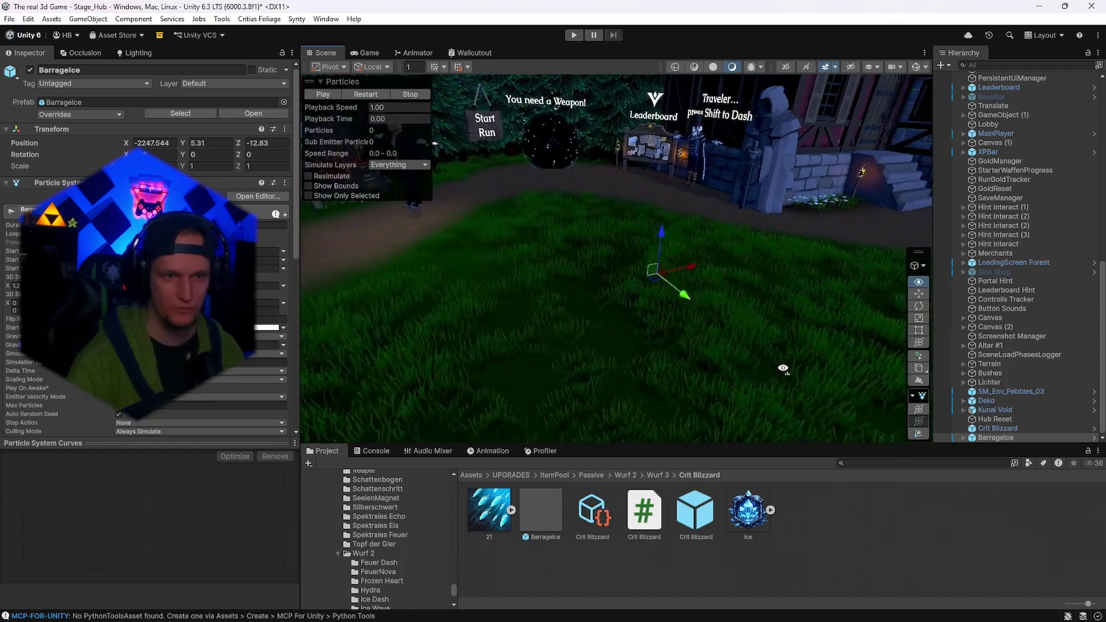
scroll(146, 299, "down", 5)
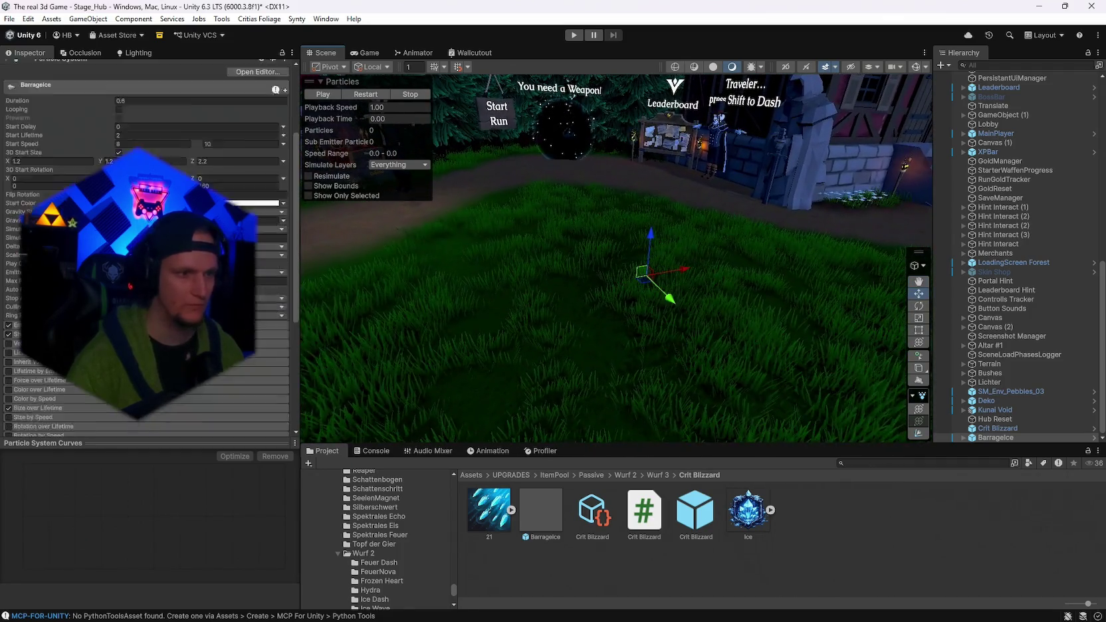
left_click(373, 93)
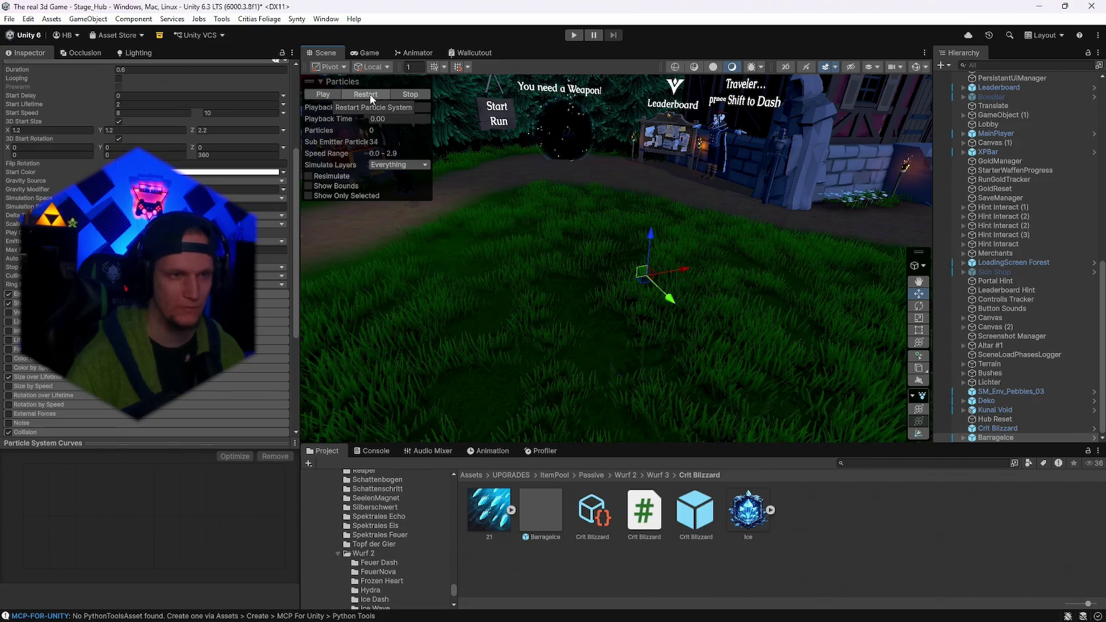
left_click(369, 93)
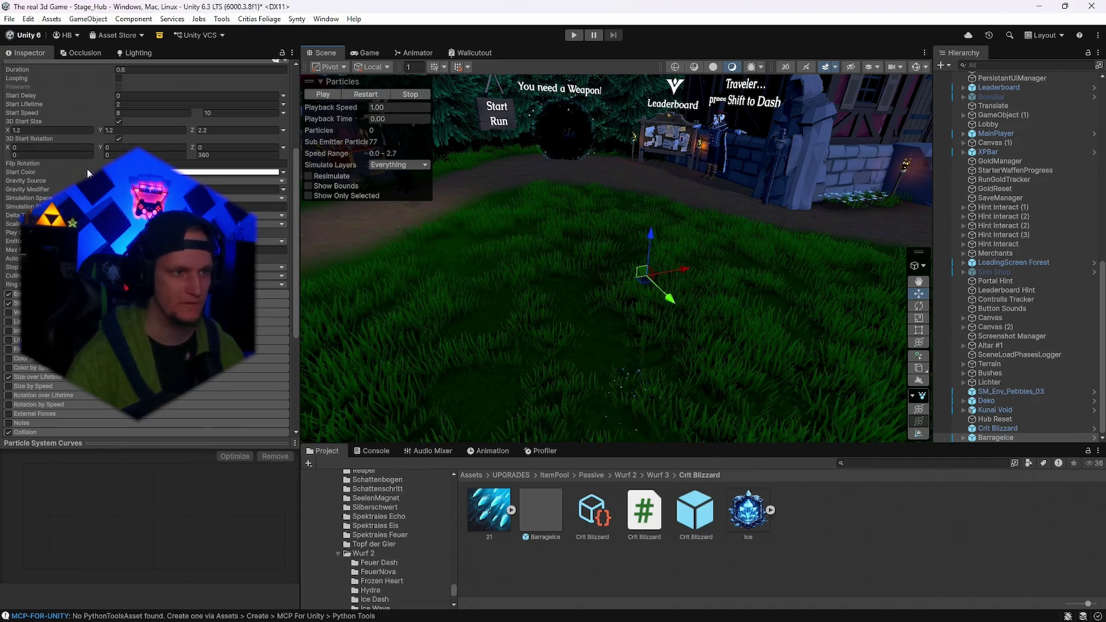
scroll(87, 169, "up", 5)
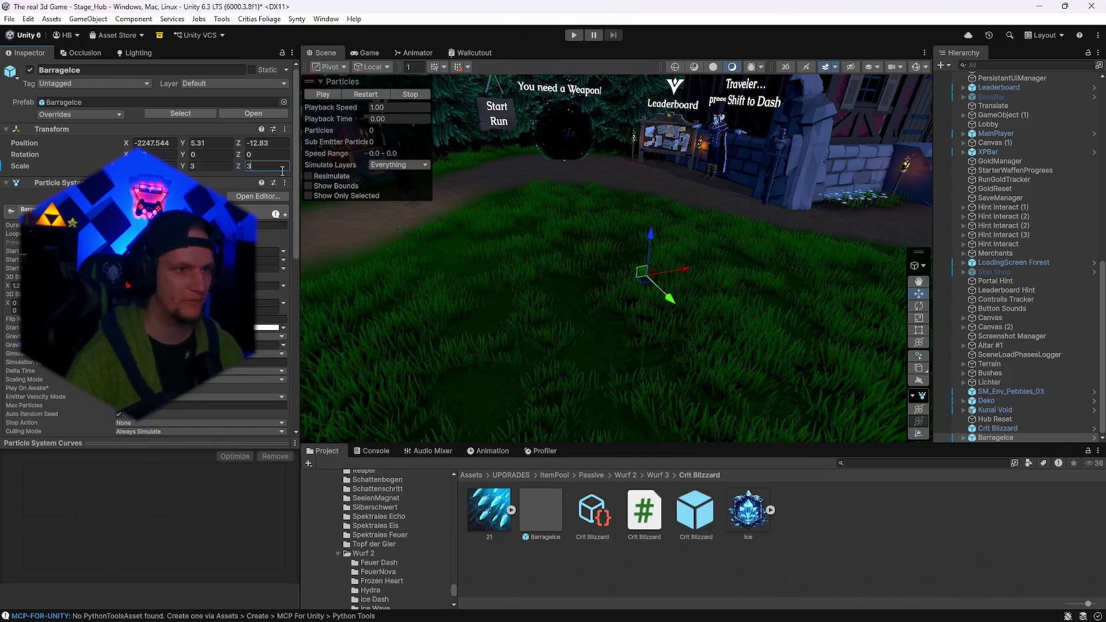
left_click(366, 93)
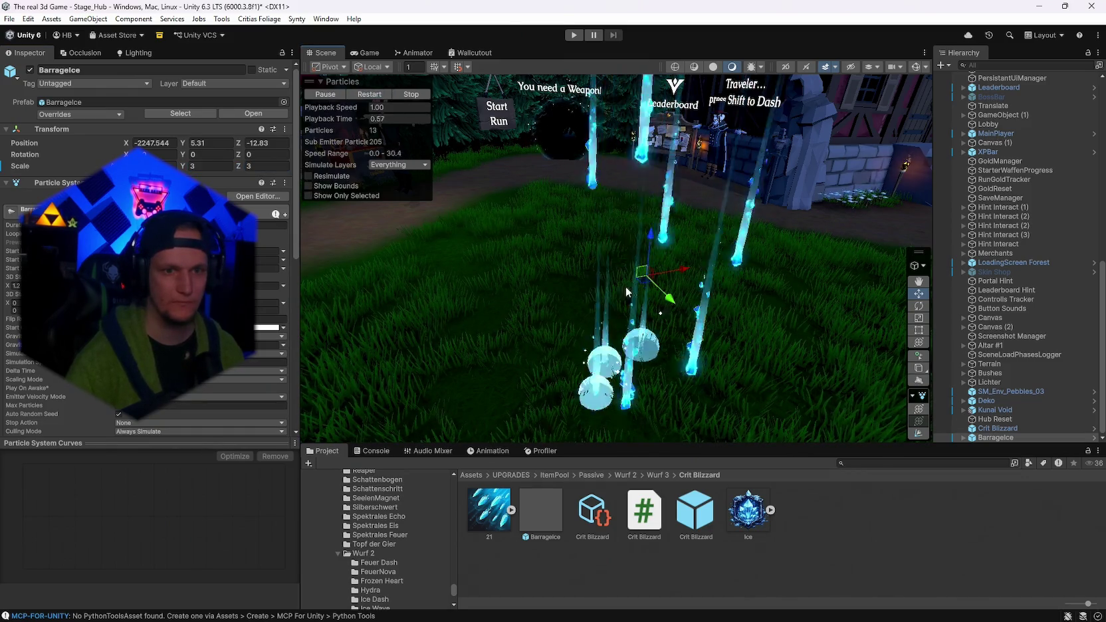
Widen the Shape module's cone radius with emitter outlines shown, then replay the burst.
scroll(626, 287, "down", 5)
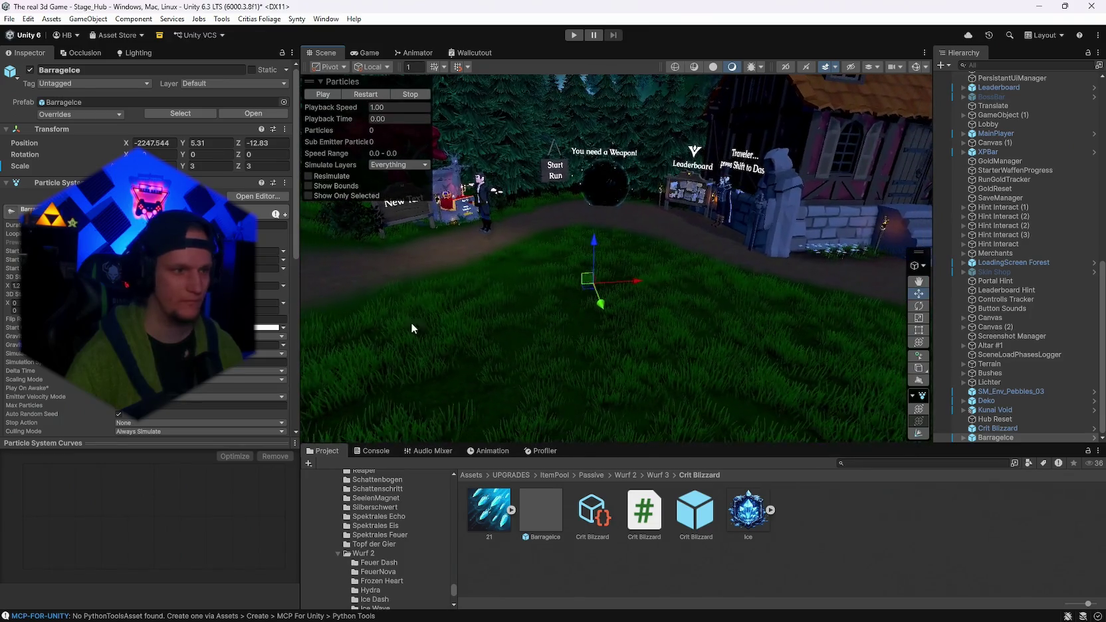
scroll(199, 266, "down", 5)
left_click(100, 210)
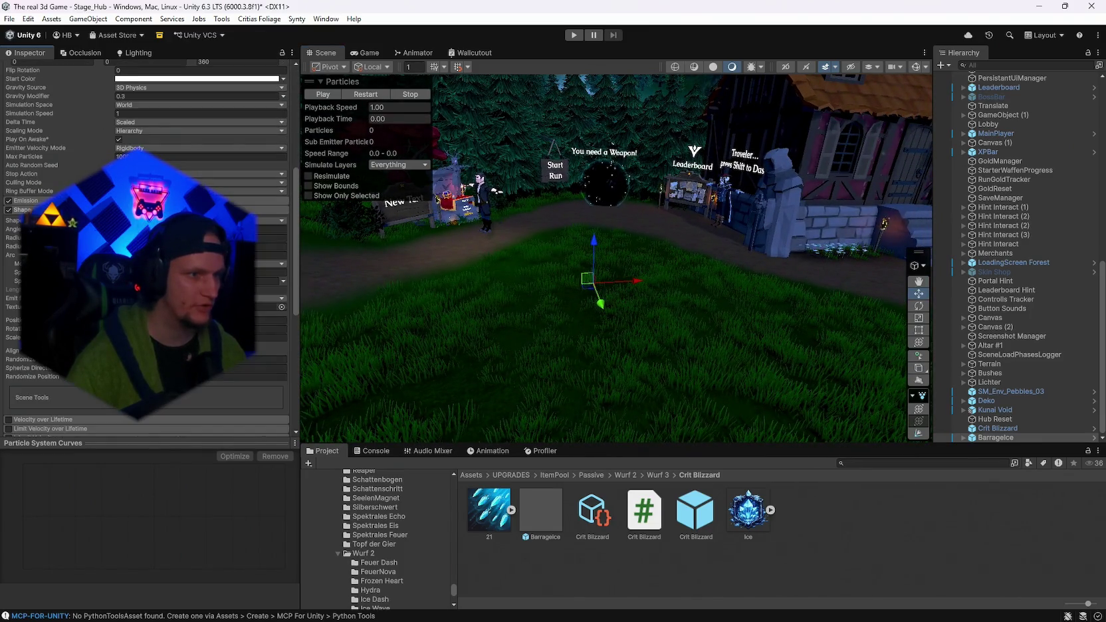
left_click(926, 67)
mouse_move(867, 115)
left_mouse_down()
mouse_move(803, 284)
mouse_move(676, 216)
mouse_move(685, 219)
left_mouse_up()
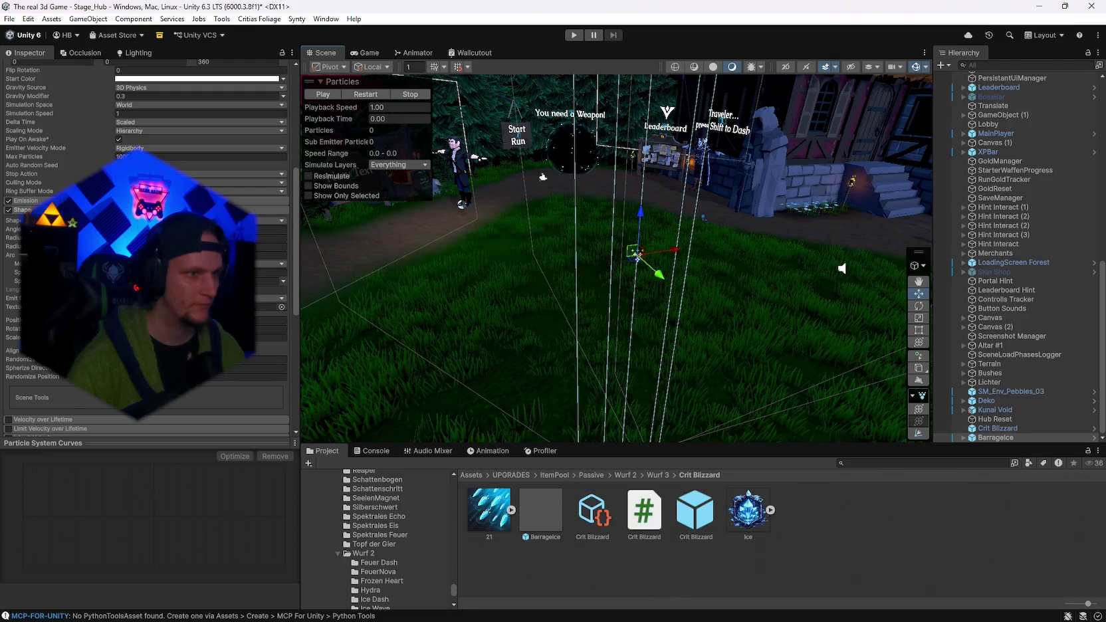
mouse_move(27, 237)
left_mouse_down()
mouse_move(255, 260)
mouse_move(665, 254)
left_mouse_up()
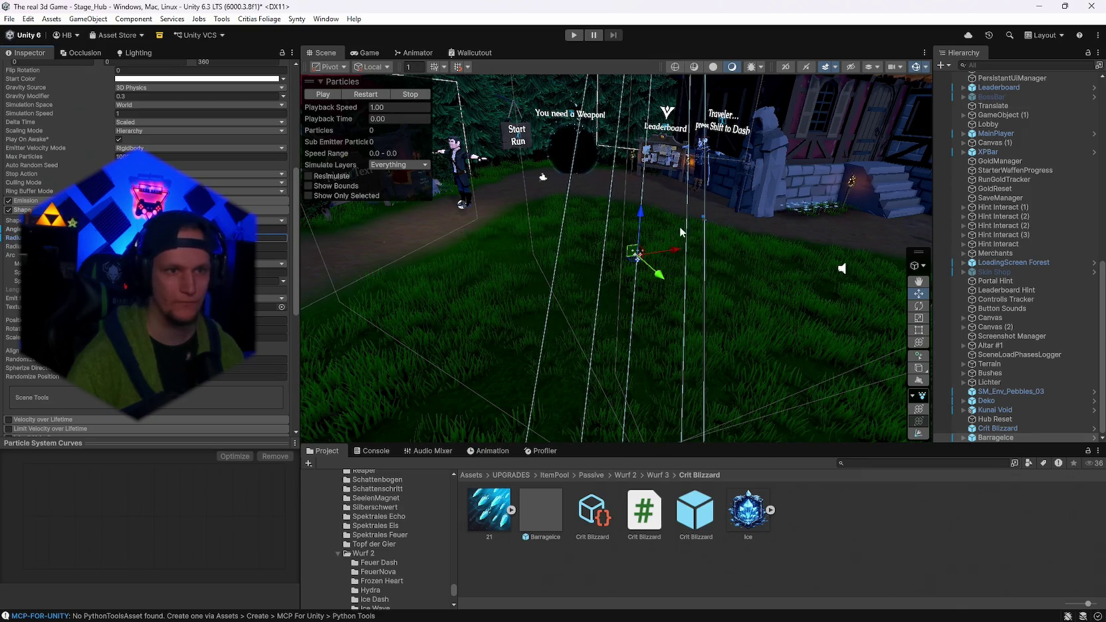
left_click(360, 95)
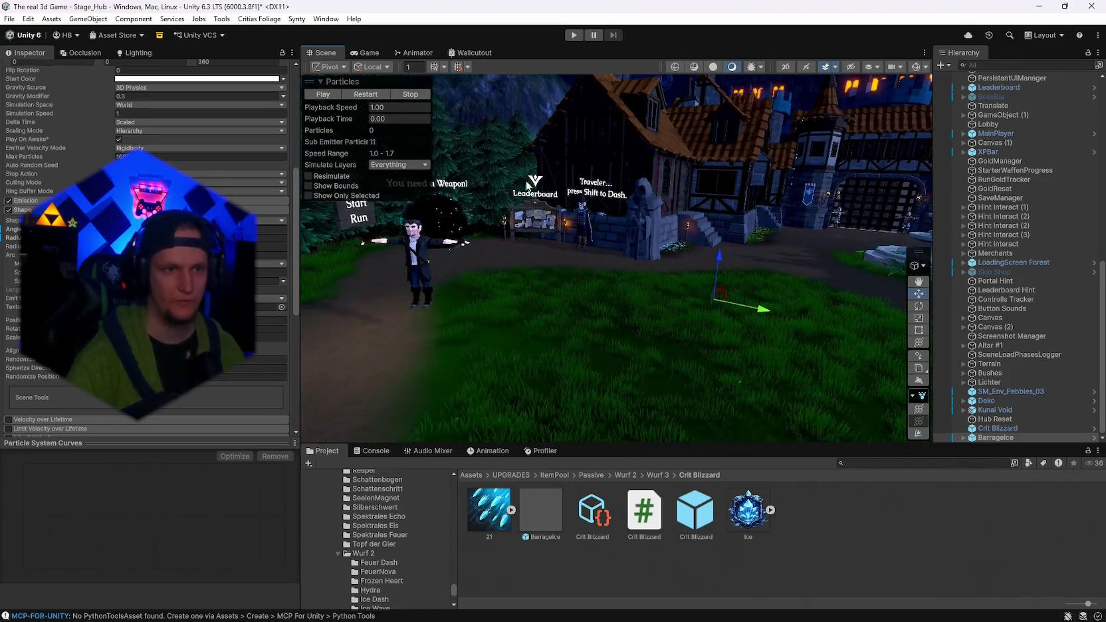
left_click(375, 98)
Orbit around the square while replaying the ice-shard burst to check its spread.
mouse_move(465, 199)
left_mouse_down()
mouse_move(556, 264)
mouse_move(552, 200)
left_mouse_up()
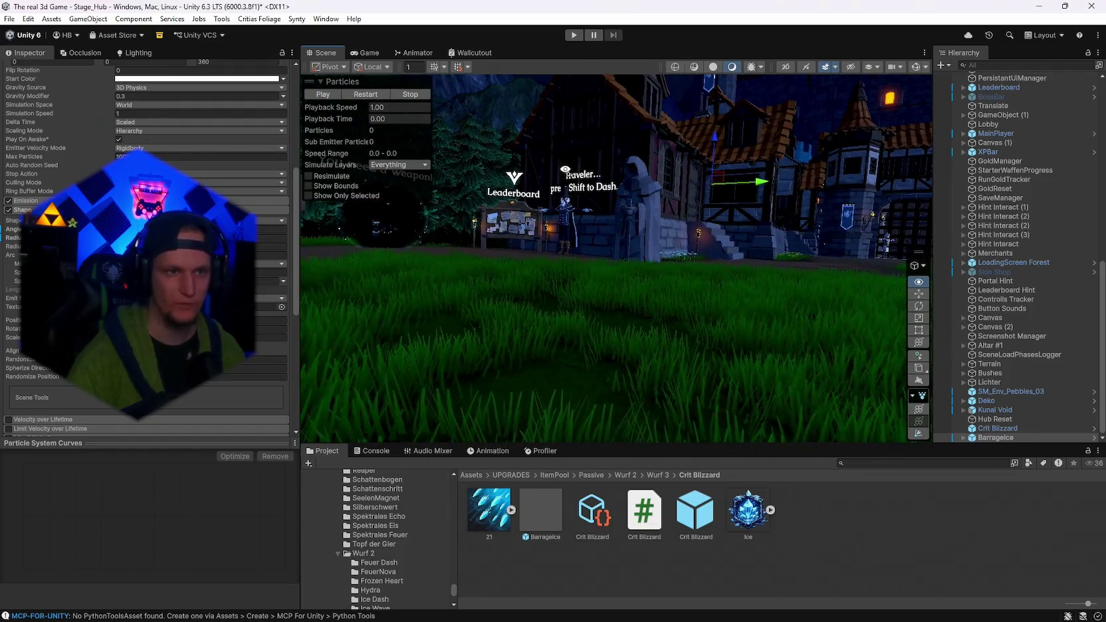
left_click(355, 96)
mouse_move(551, 279)
left_mouse_down()
mouse_move(582, 308)
mouse_move(579, 239)
left_mouse_up()
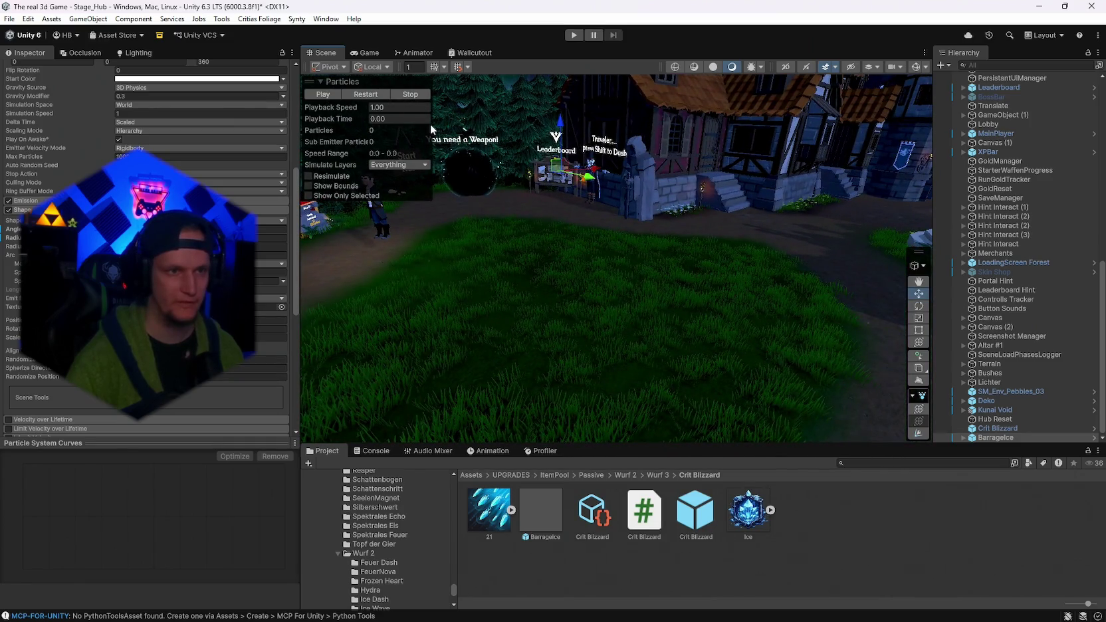
left_click(380, 97)
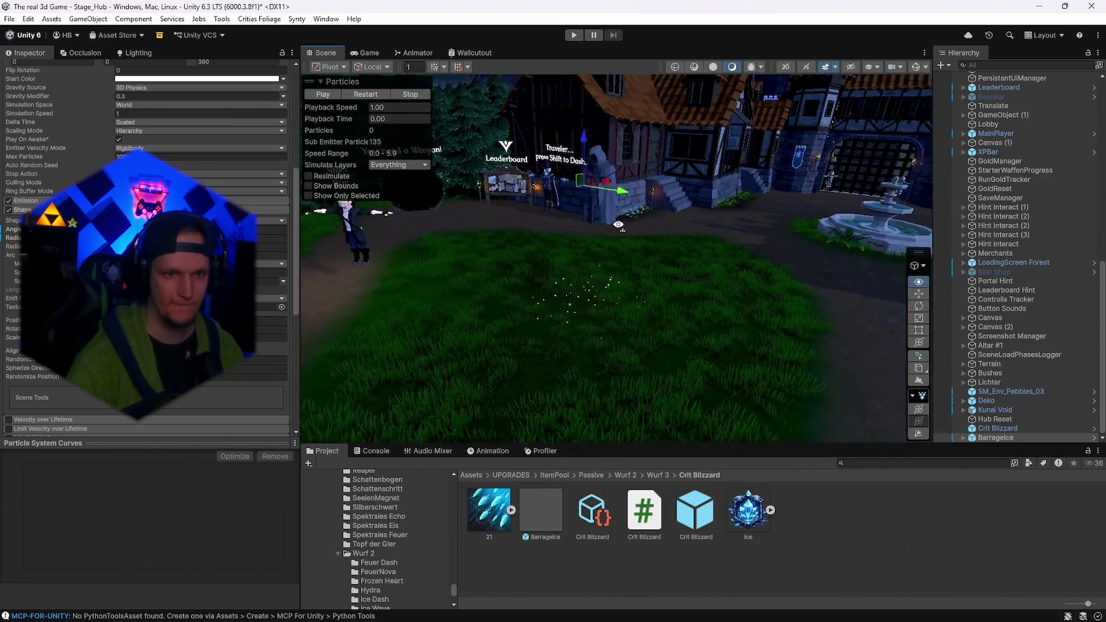
left_click_drag(542, 201, 470, 259)
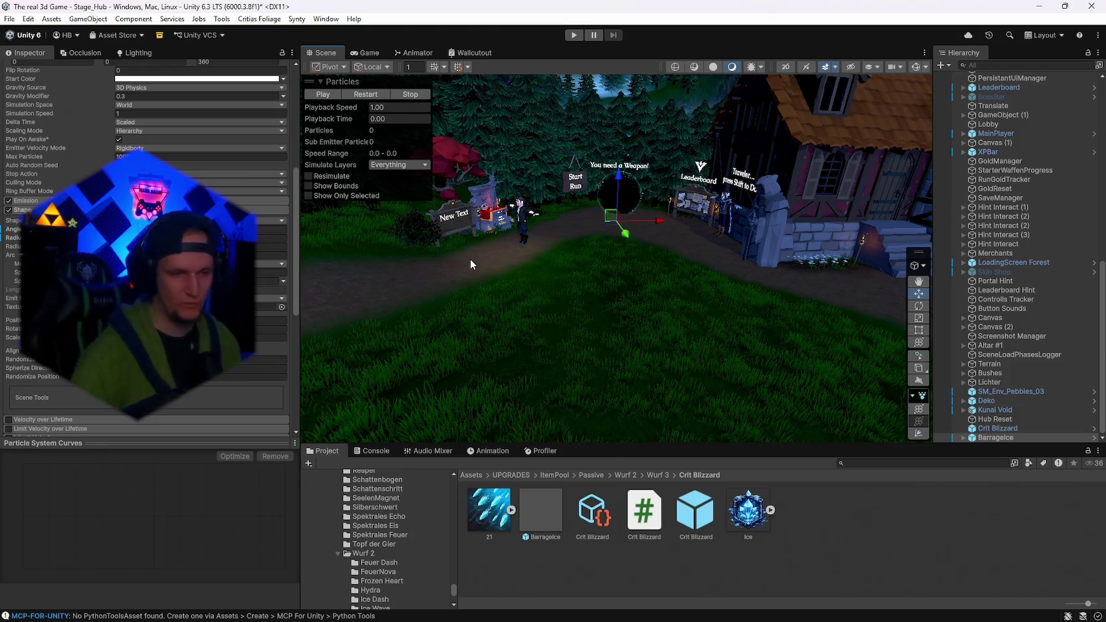
left_click(364, 96)
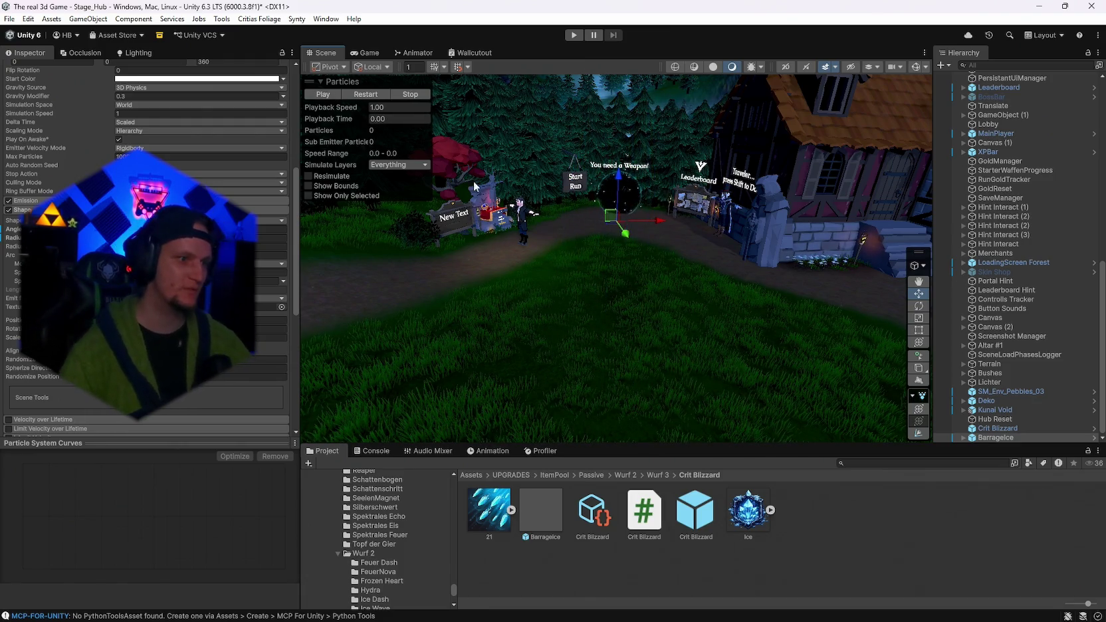
scroll(146, 266, "down", 8)
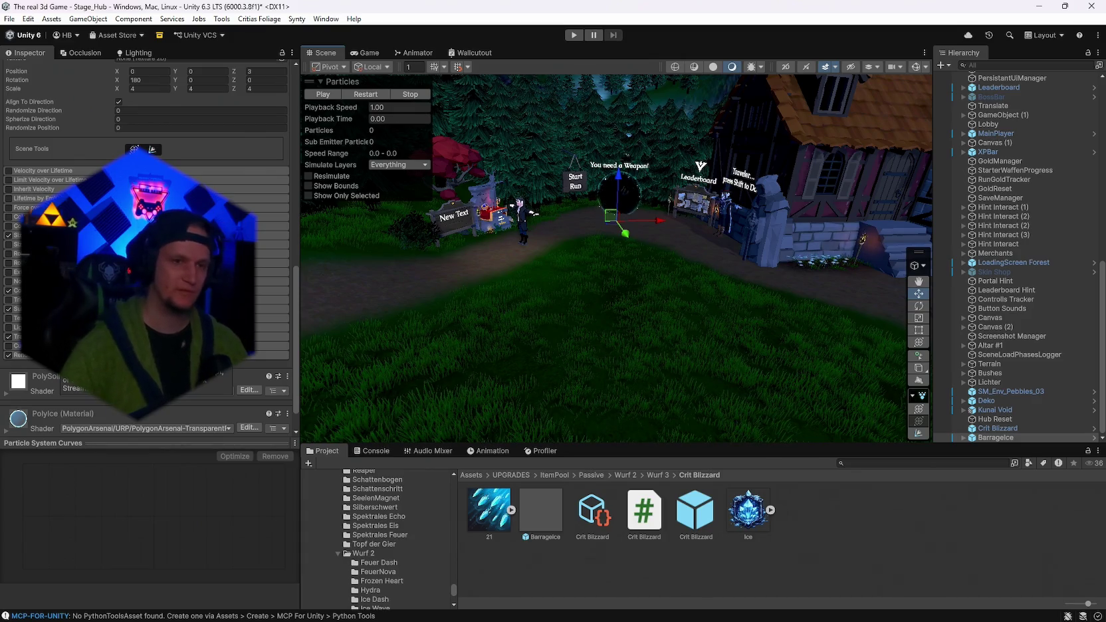
Replay the BarrageIce burst and expand it to list IceTrail, Sparks, Spikes and Sphere.
scroll(146, 252, "up", 5)
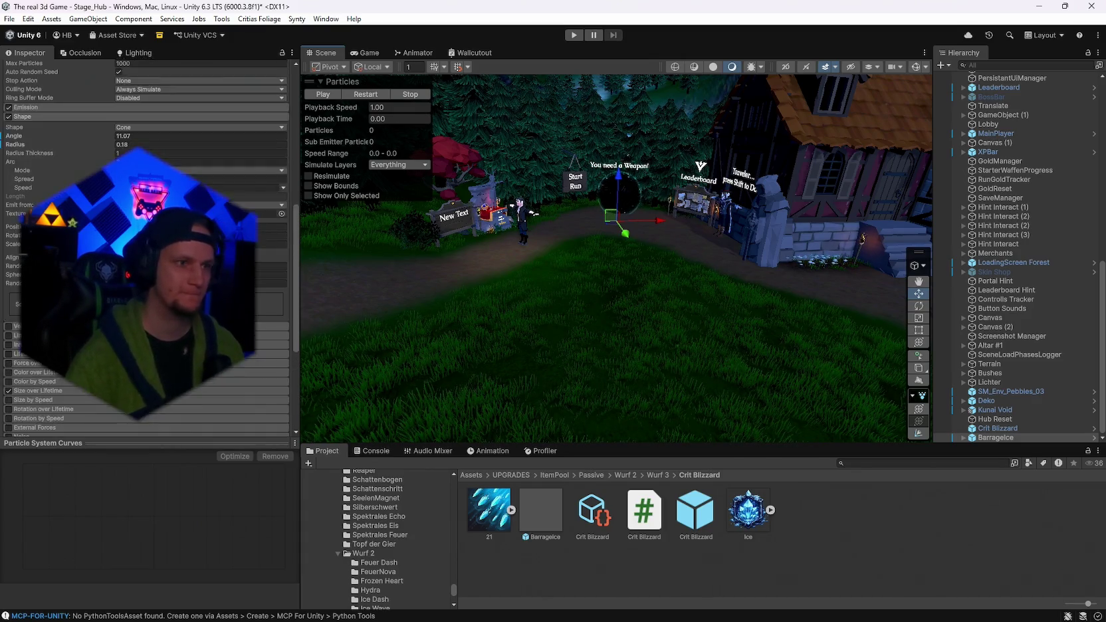
scroll(147, 253, "up", 10)
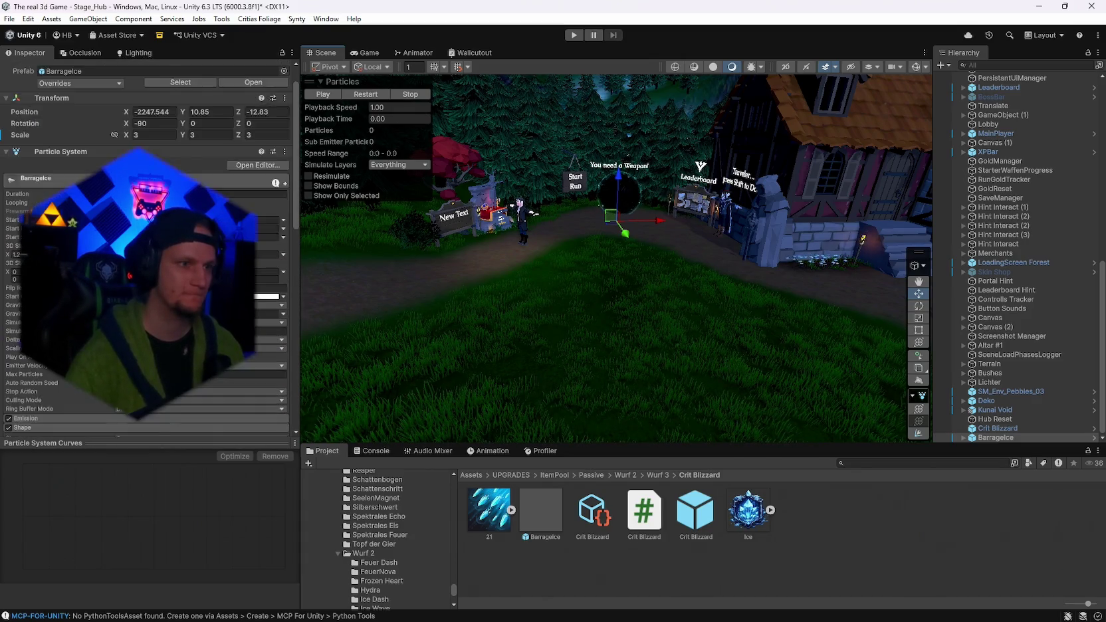
left_click(361, 93)
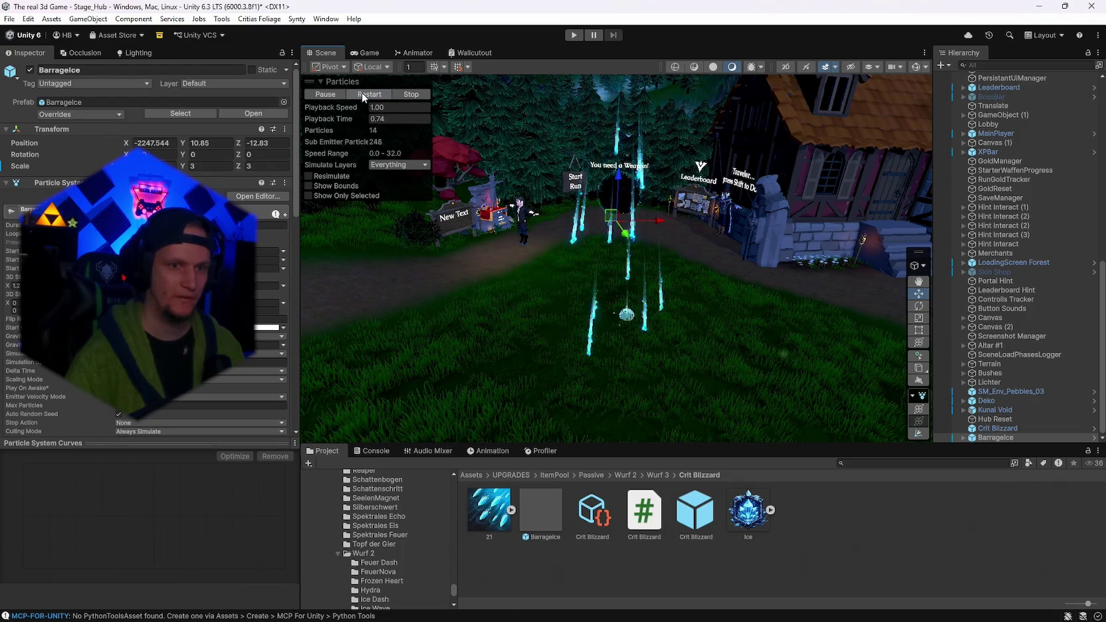
left_click(361, 93)
scroll(146, 266, "down", 5)
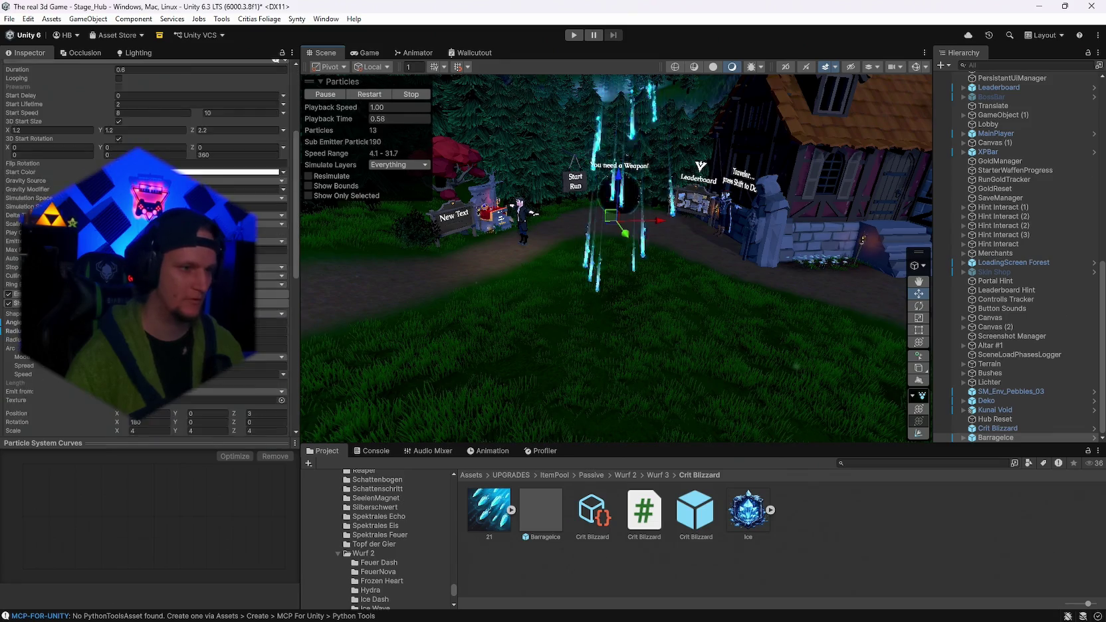
scroll(146, 253, "down", 10)
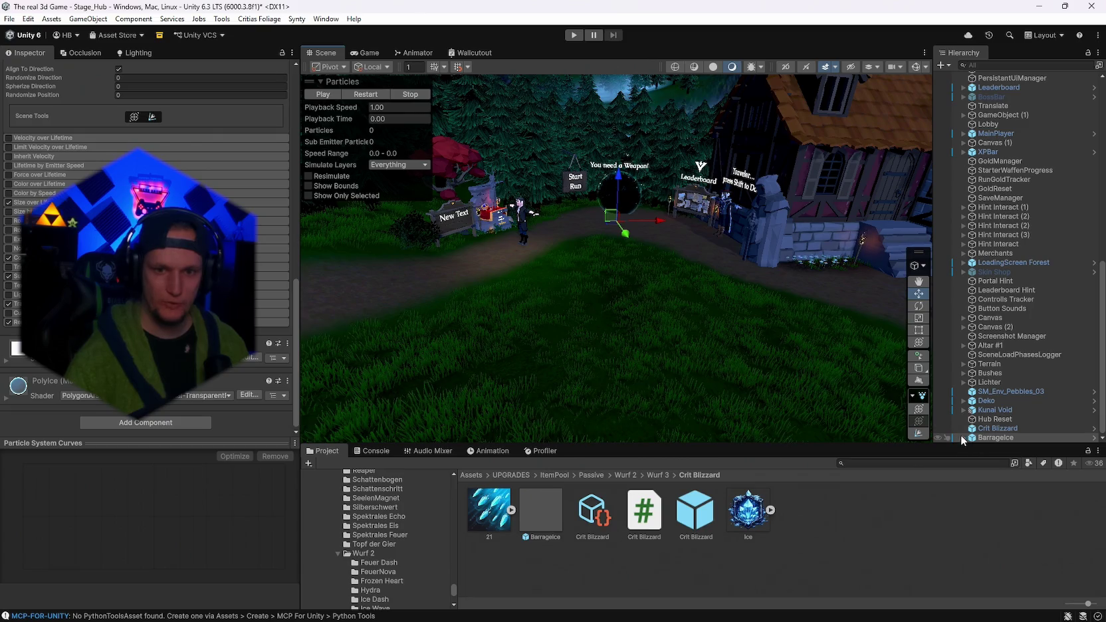
left_click(963, 436)
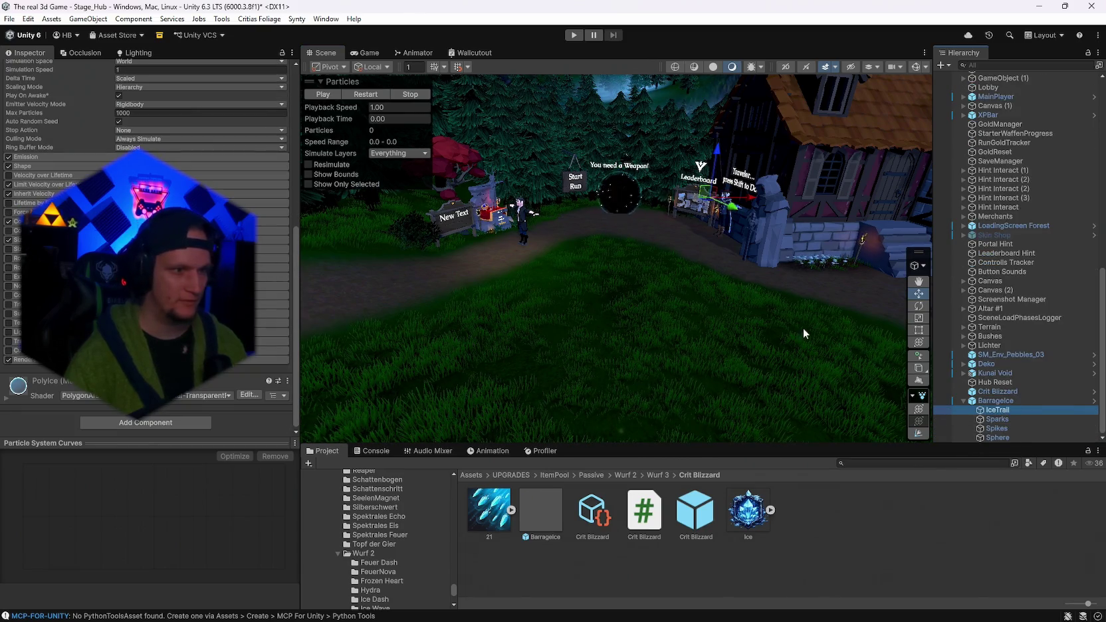
Inspect the Sparks and Sphere child effects and replay the particle effect.
left_click(997, 419)
left_click(996, 428)
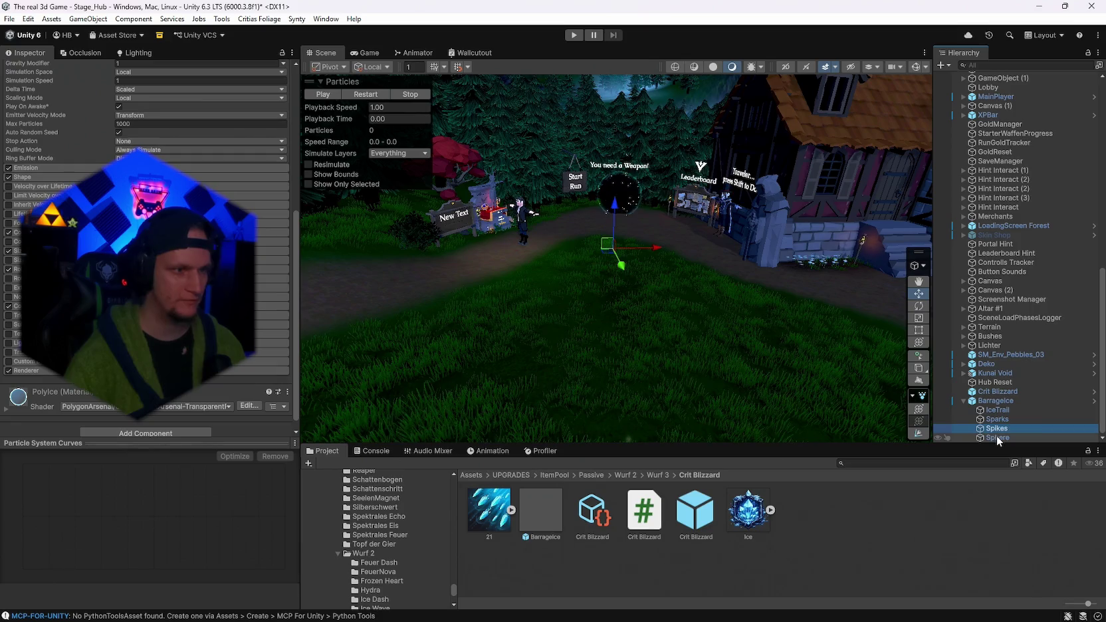
left_click(996, 435)
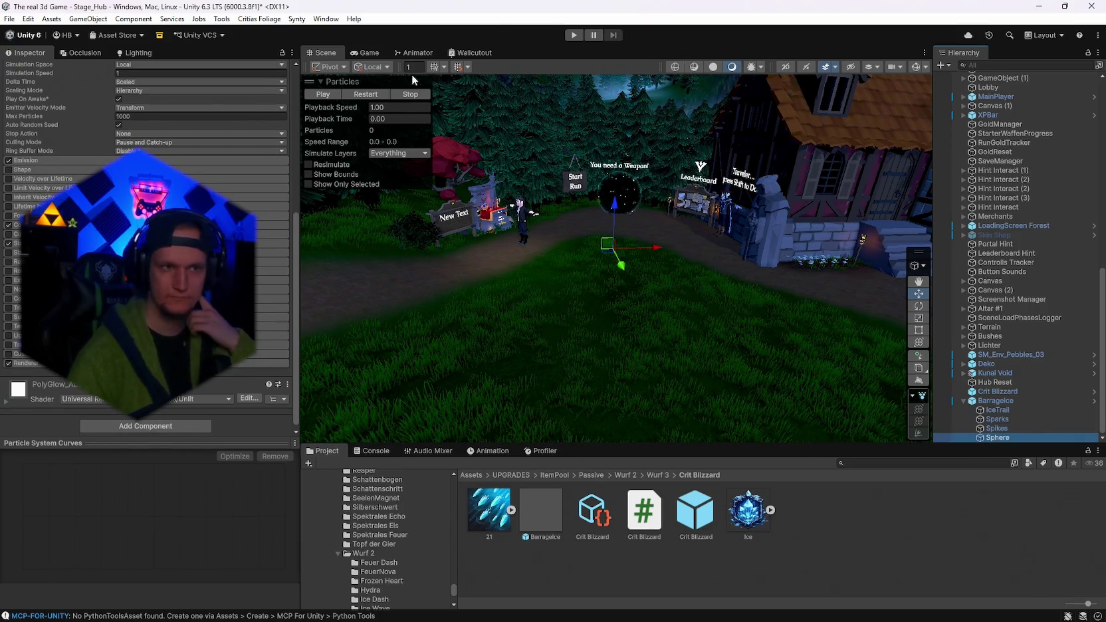
left_click(376, 110)
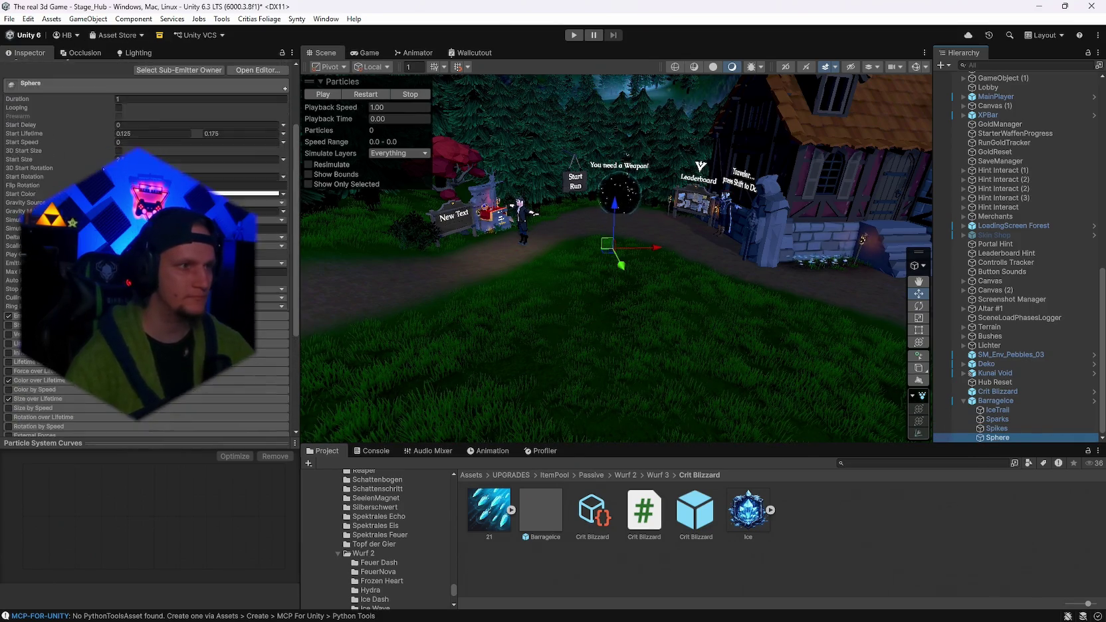
left_click(363, 96)
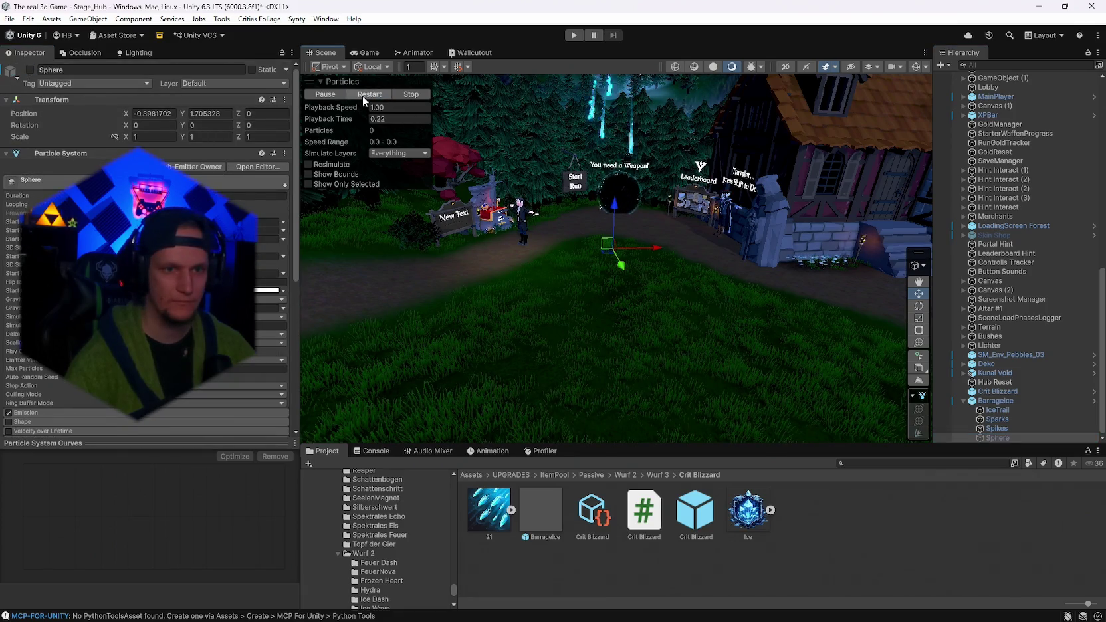
Select Spikes, then Sparks, switch Sparks off, and replay the effect without it.
left_click(1004, 431)
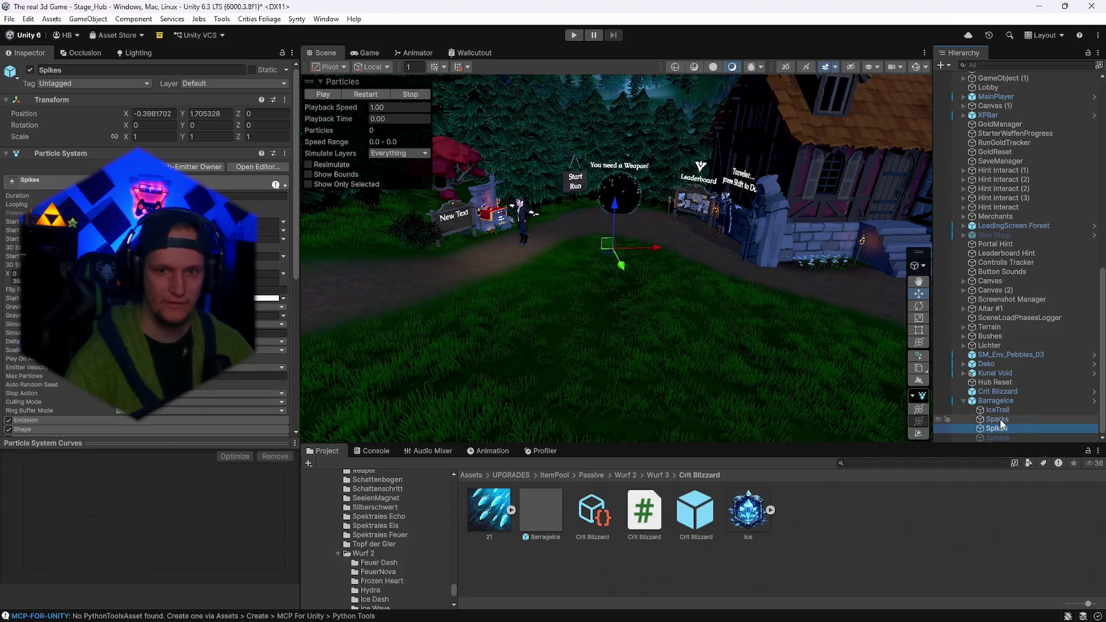
left_click(999, 420)
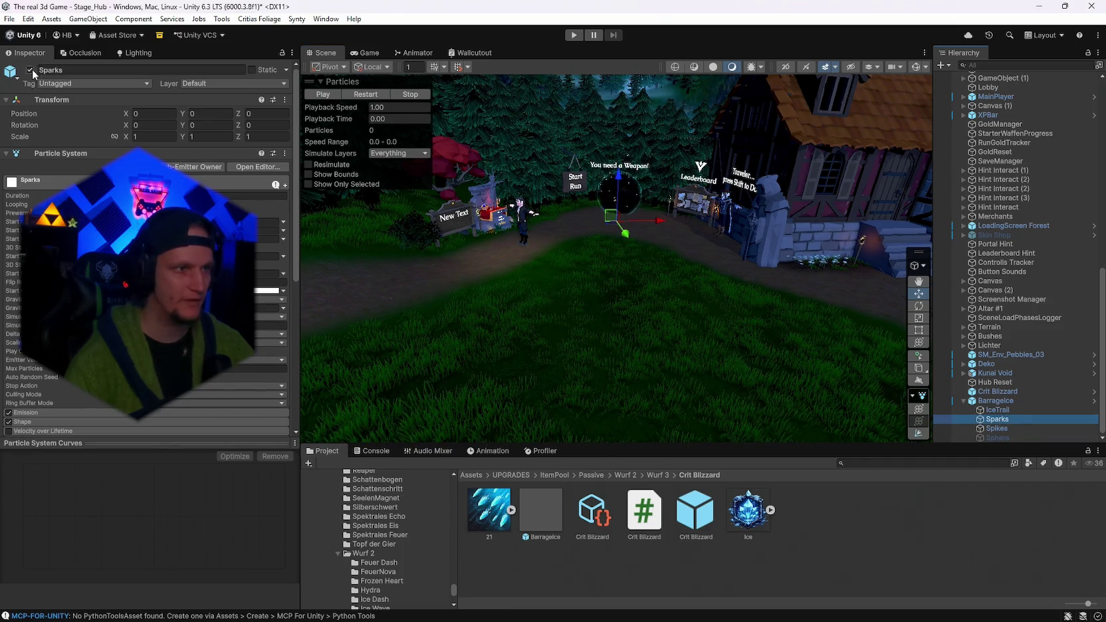
left_click(359, 95)
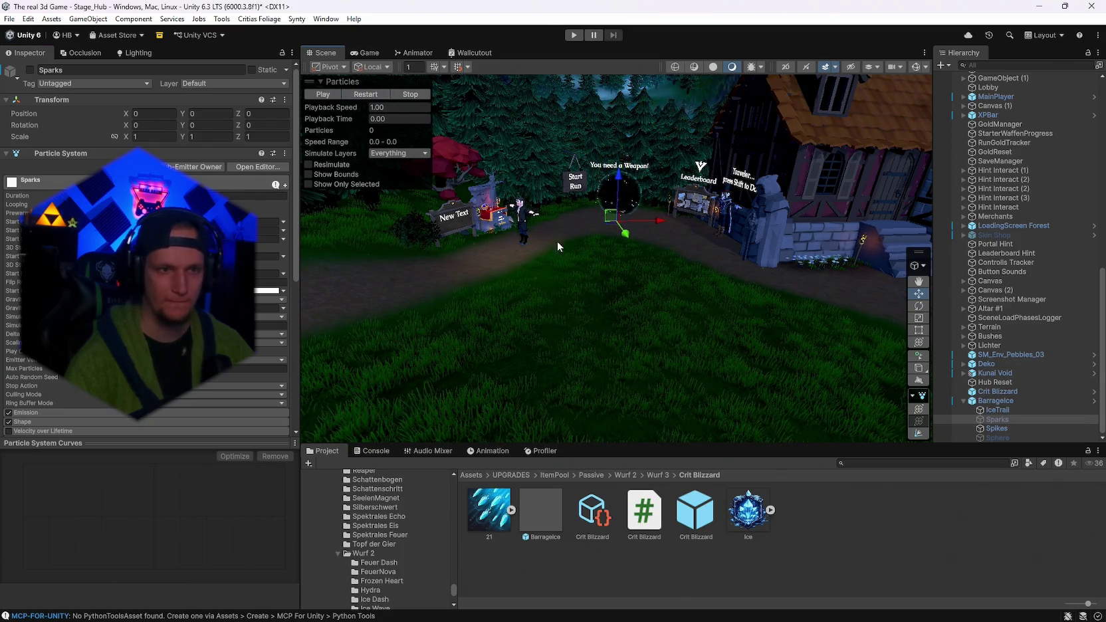
left_click(365, 95)
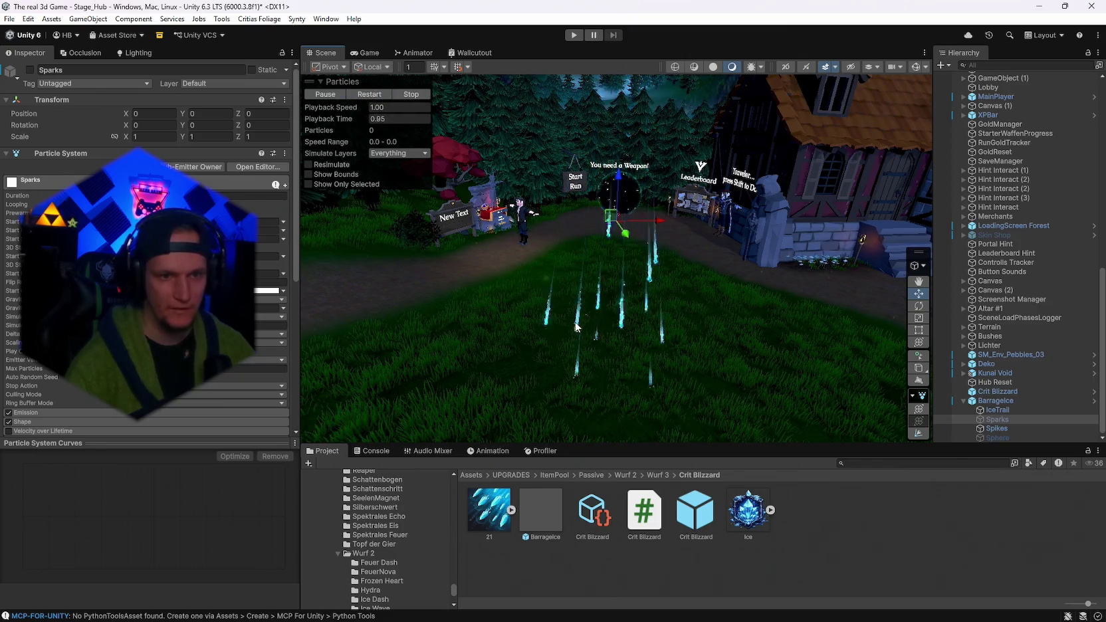
mouse_move(618, 373)
left_mouse_down()
mouse_move(621, 417)
mouse_move(562, 344)
left_mouse_up()
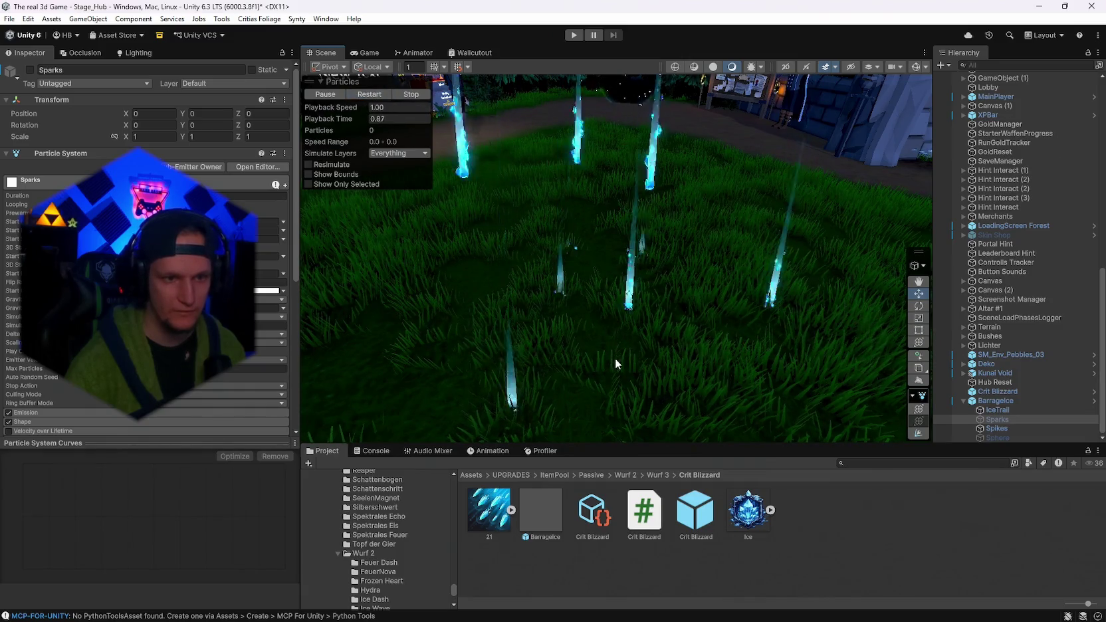
Re-enable Sparks to compare, frame the Sparks object, then switch Sparks off again and replay.
left_click(30, 69)
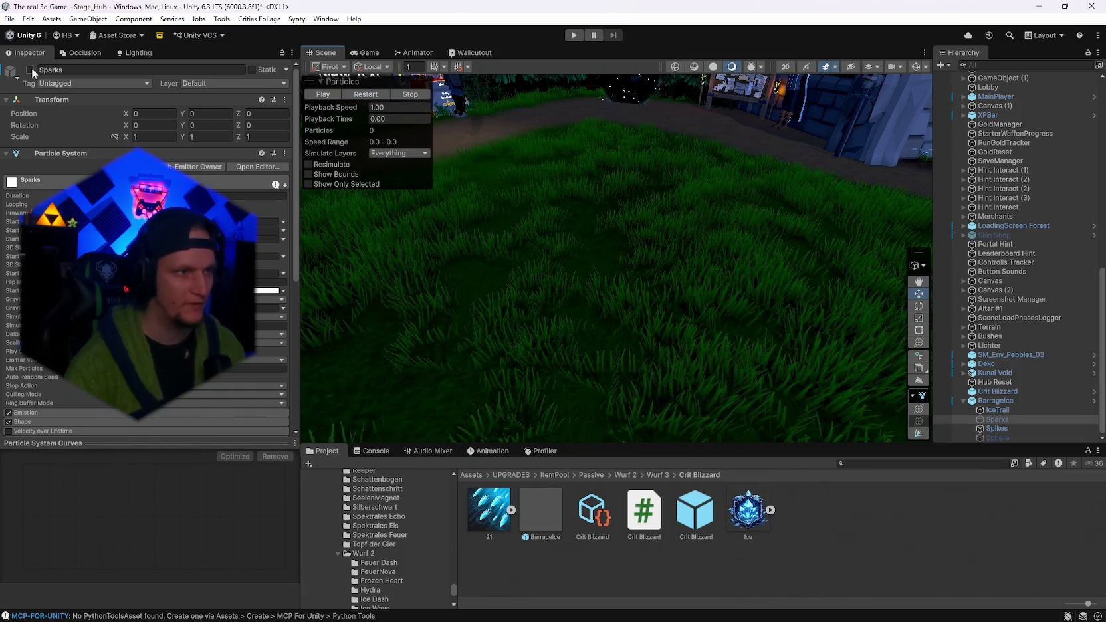
left_click(374, 96)
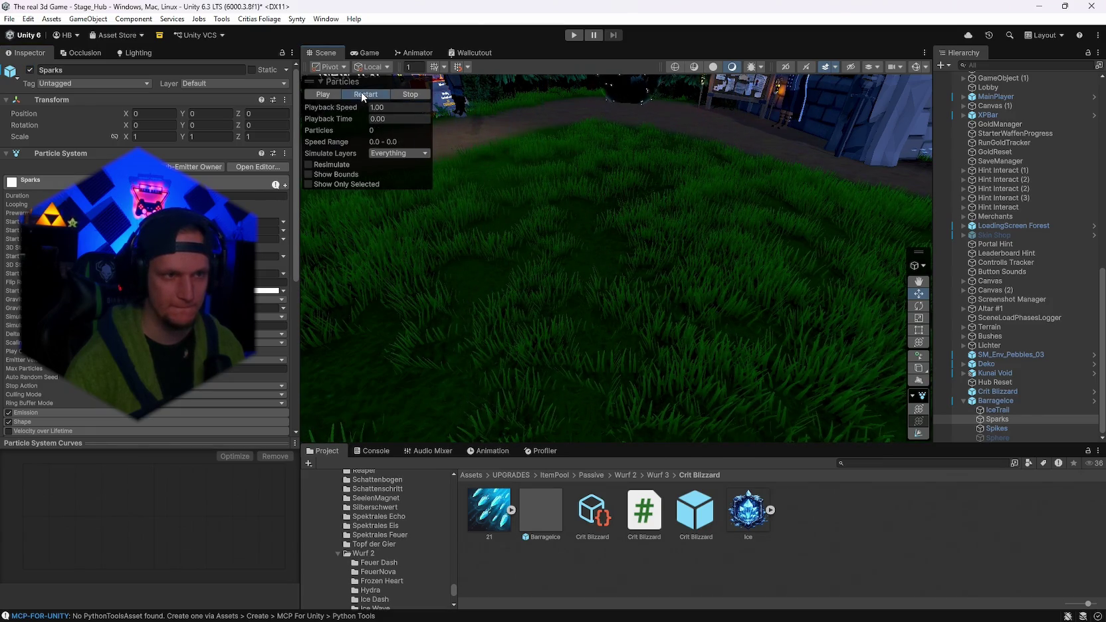
left_click(361, 92)
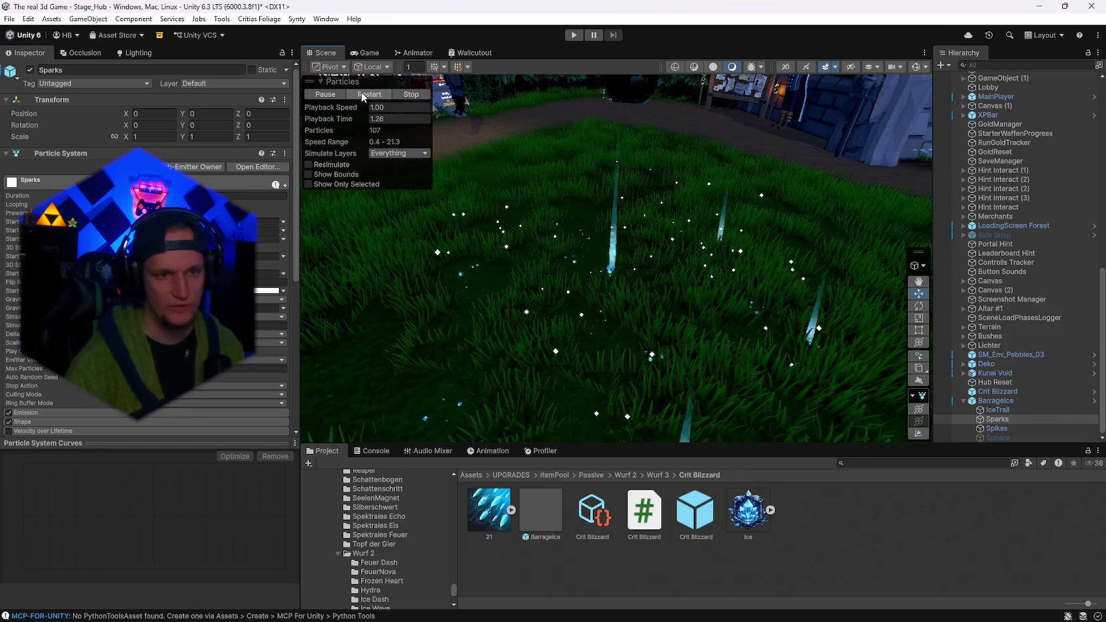
left_click(362, 92)
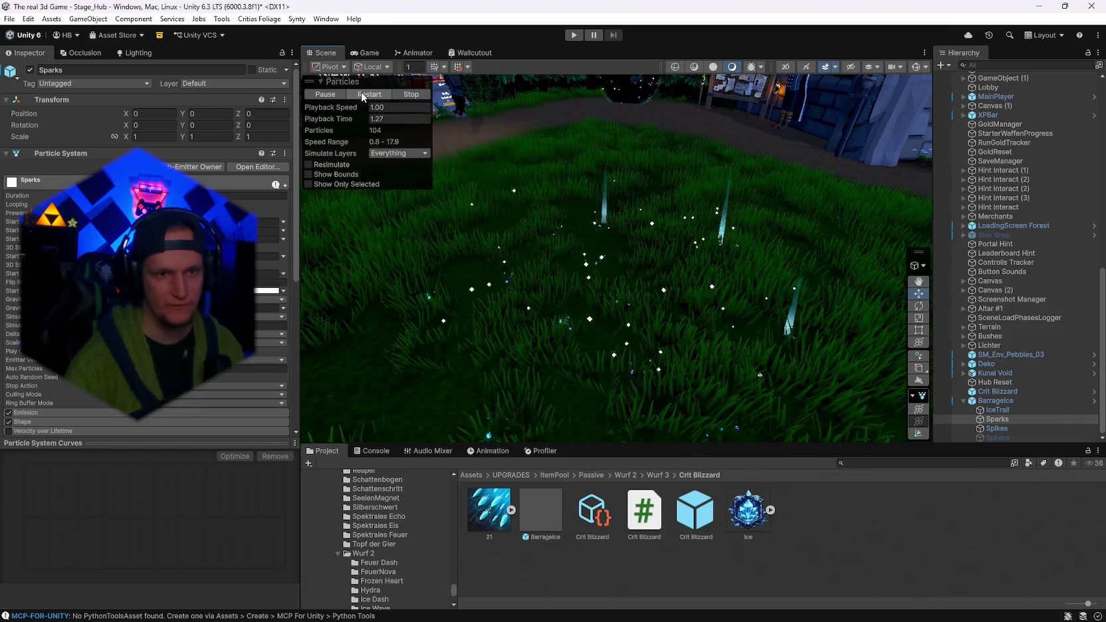
double_click(977, 417)
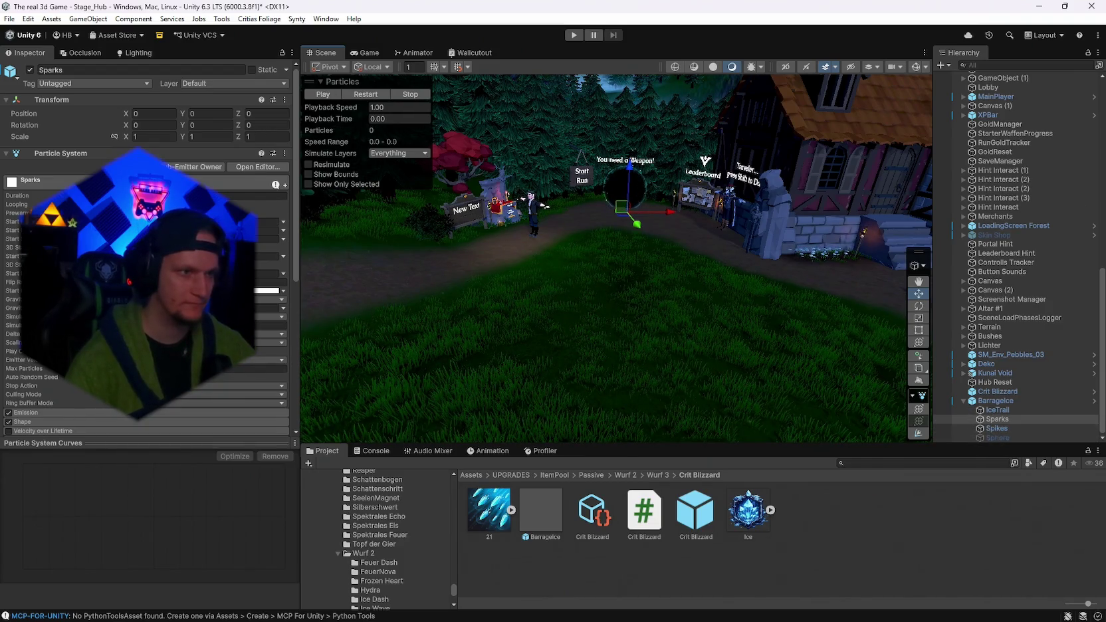
left_click(29, 69)
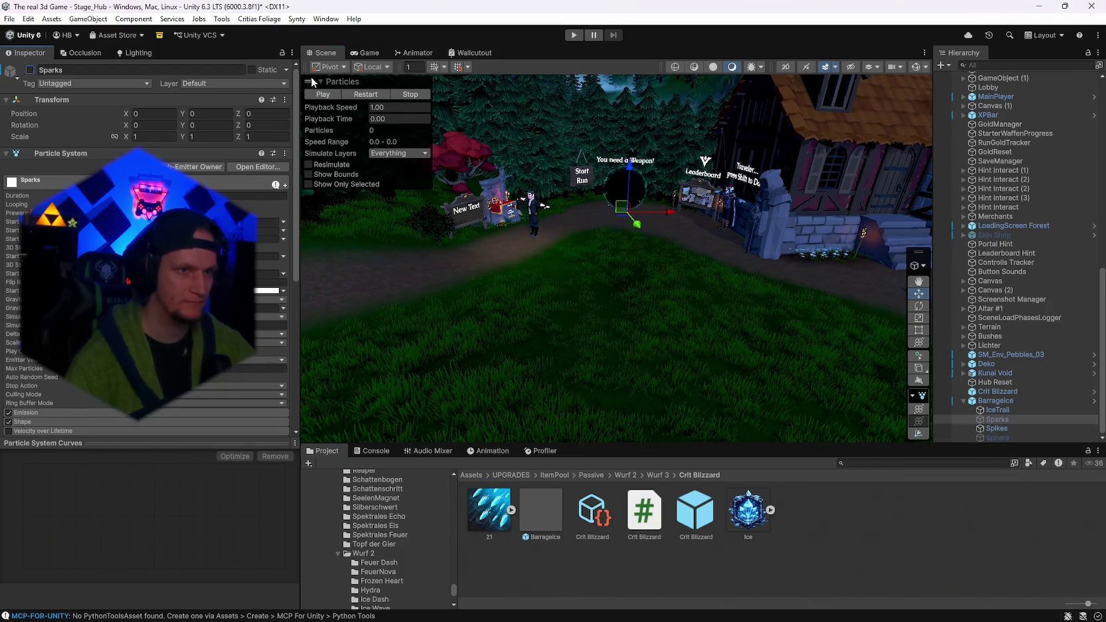
left_click(363, 95)
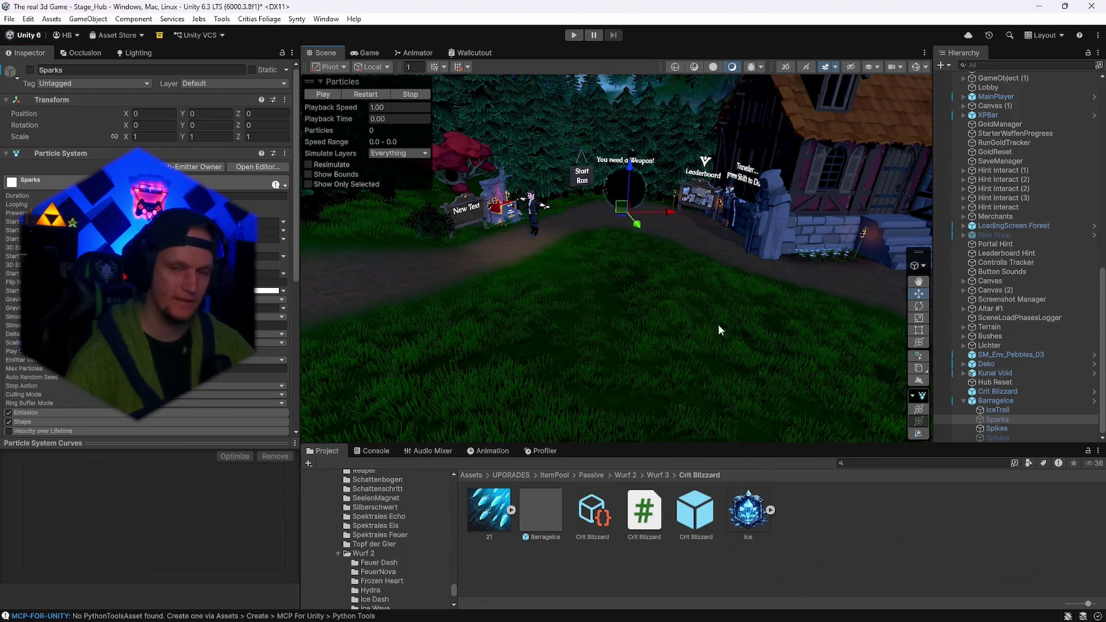
Collapse BarrageIce's children, open and exit its prefab, and reselect BarrageIce in Stage_Hub.
left_click(991, 438, "ctrl")
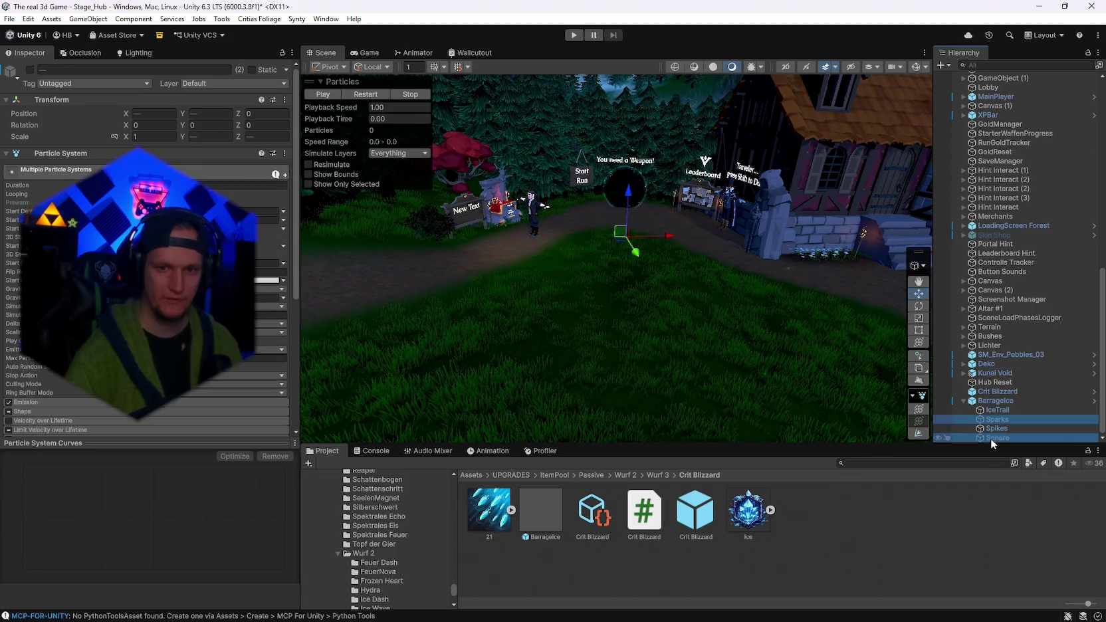
scroll(994, 436, "up", 2)
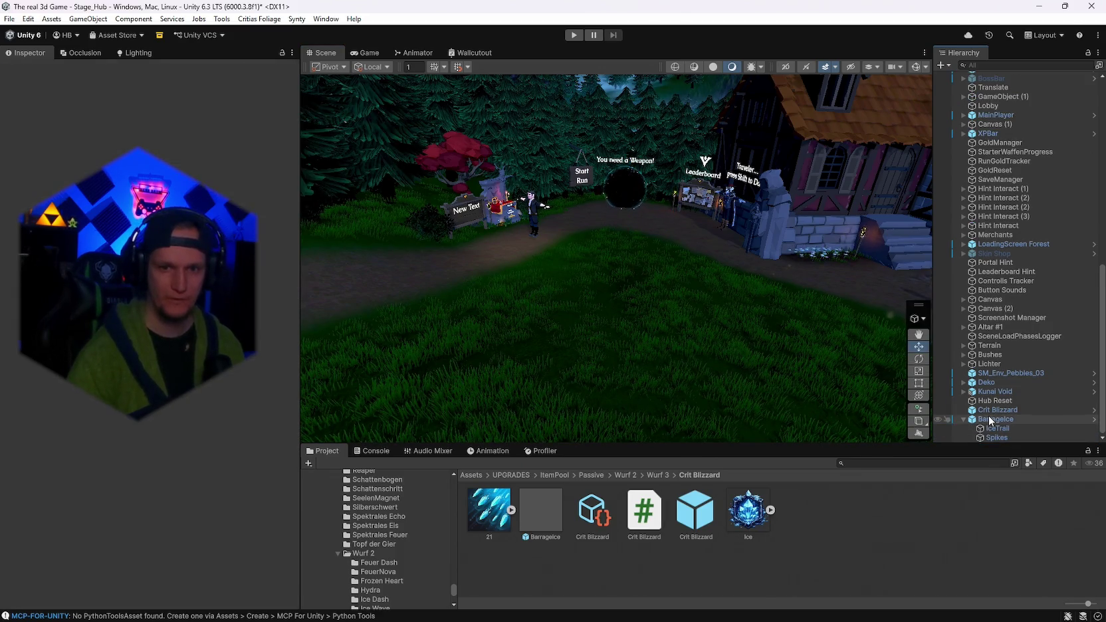
left_click(989, 418)
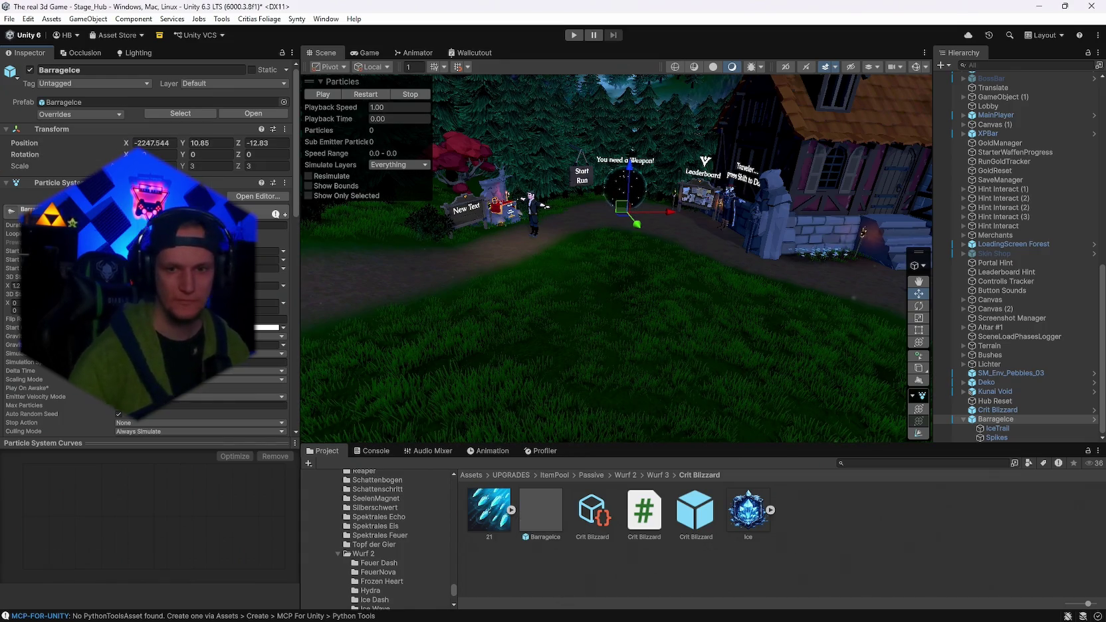
left_click(964, 419)
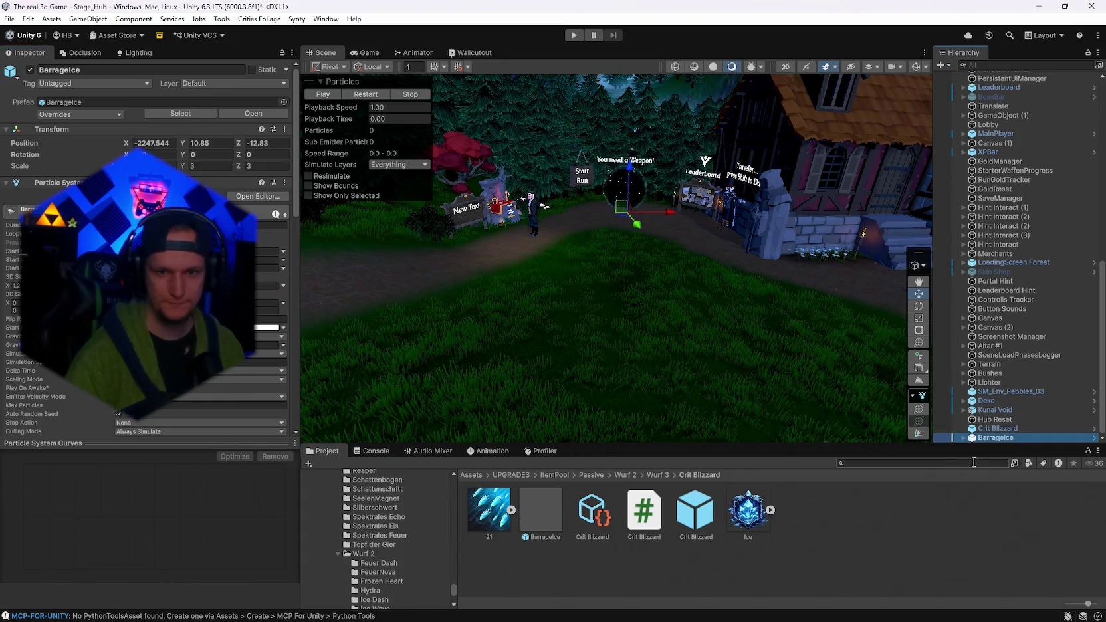
double_click(539, 517)
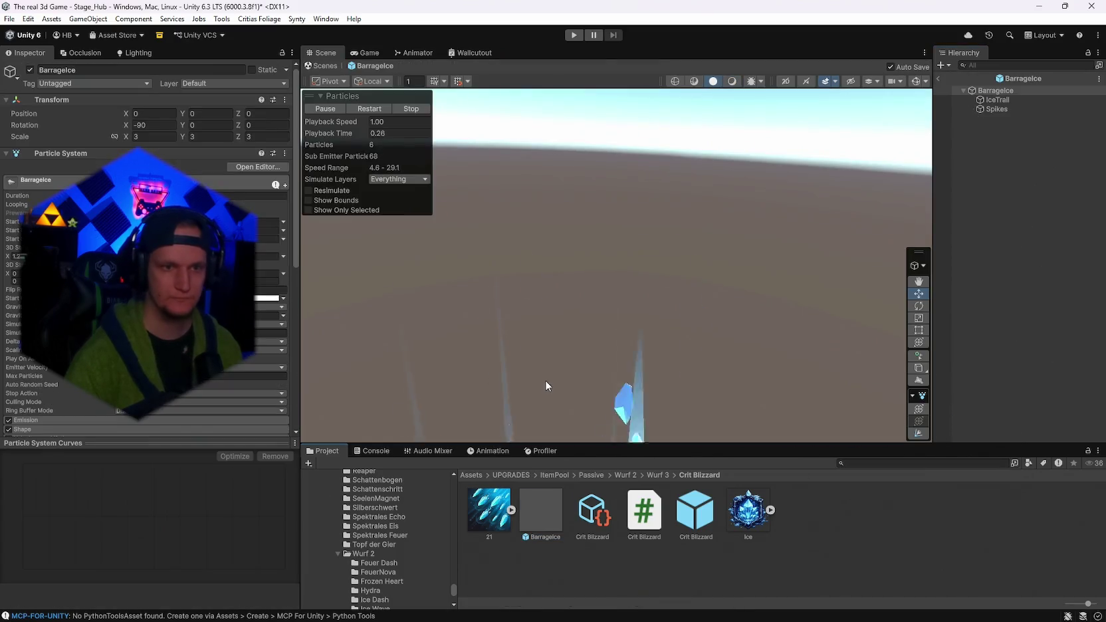
left_click(939, 78)
left_click(994, 437)
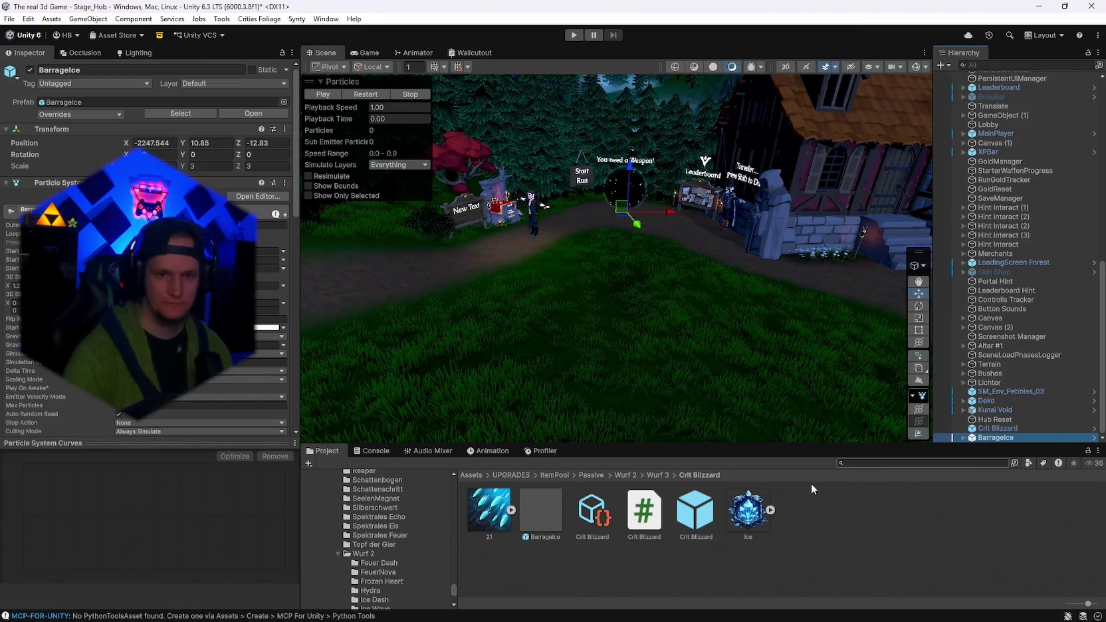
Expand BarrageIce's Collision module, play the preview with Gizmos on, then open the Barrageice prefab.
scroll(147, 252, "down", 10)
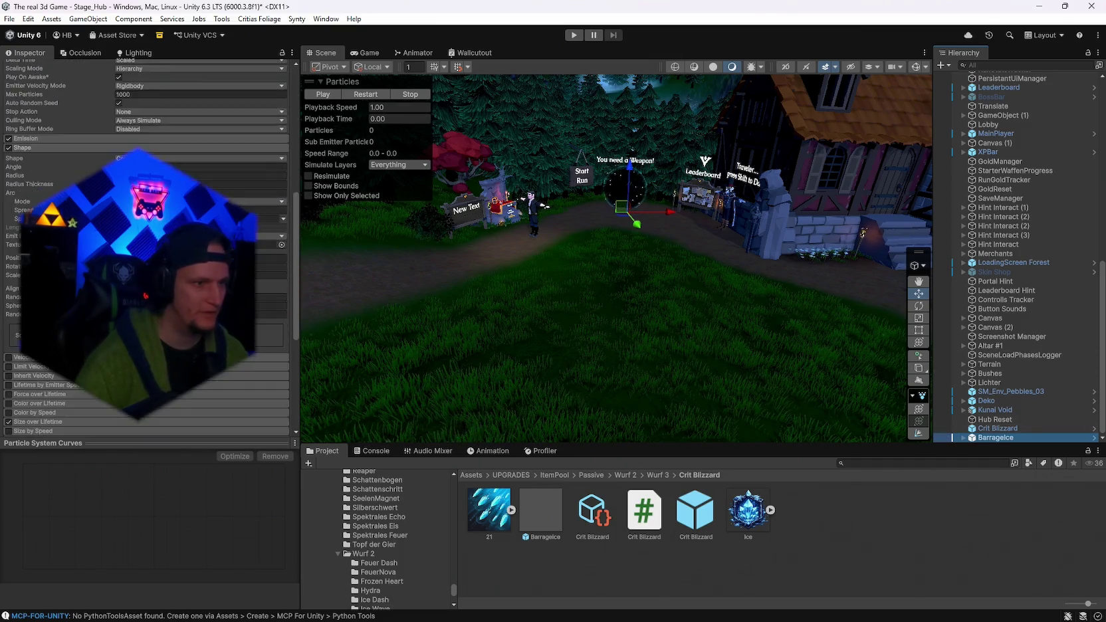
scroll(146, 253, "down", 2)
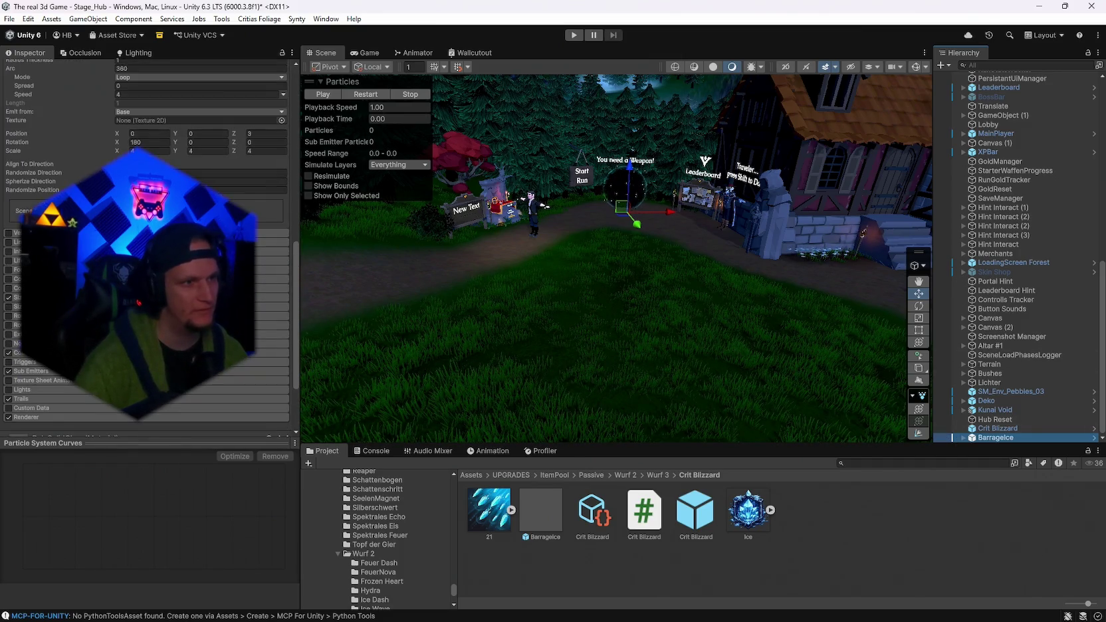
scroll(146, 253, "down", 2)
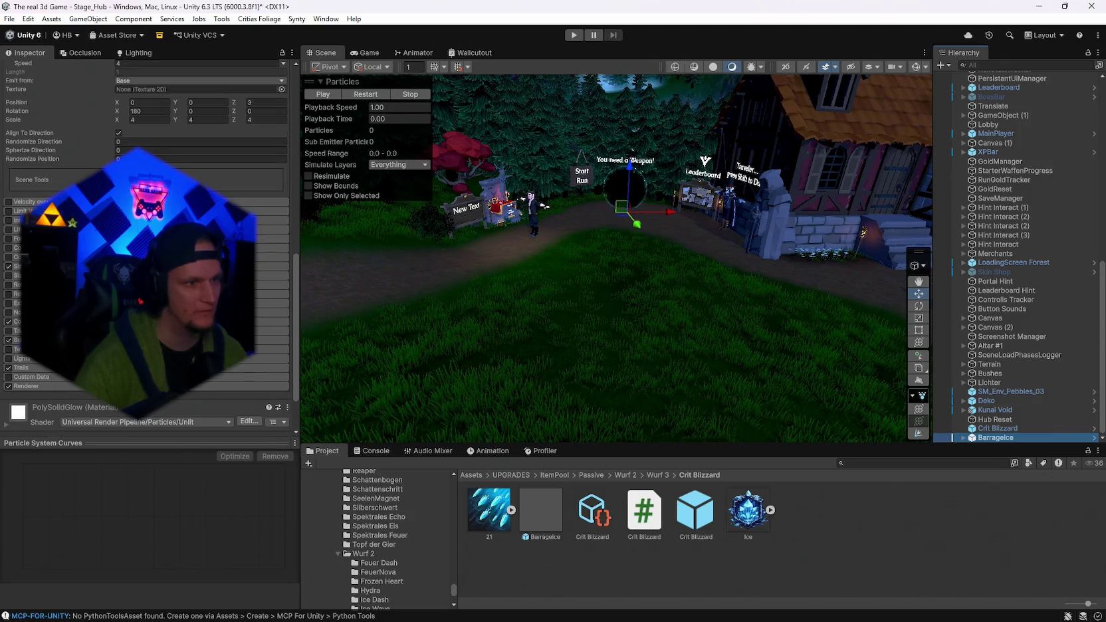
left_click(40, 322)
scroll(147, 253, "down", 3)
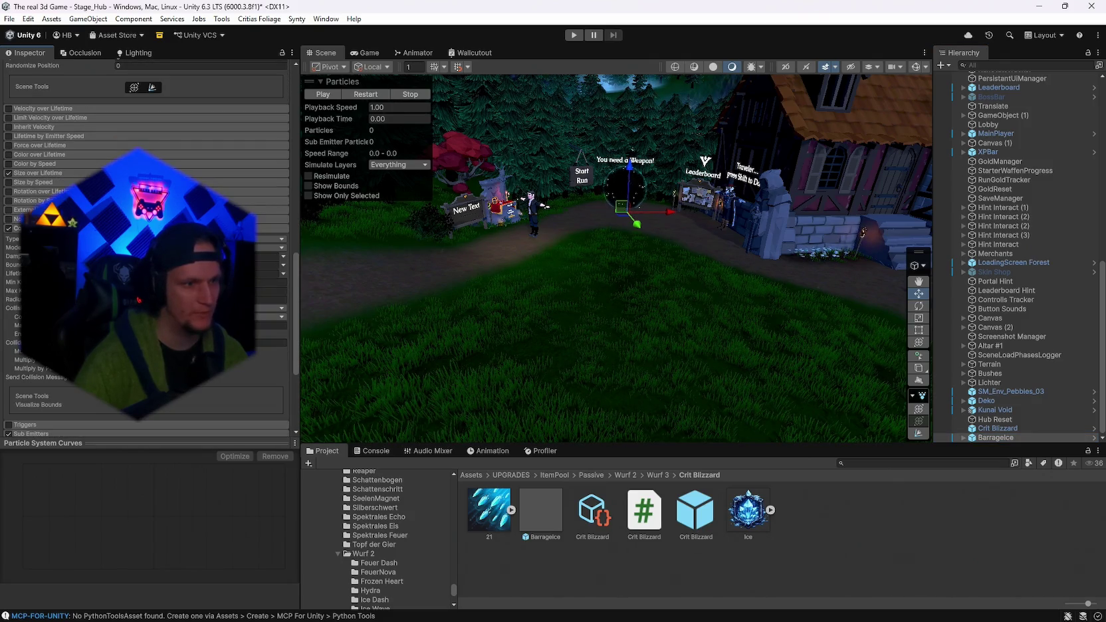
left_click(365, 94)
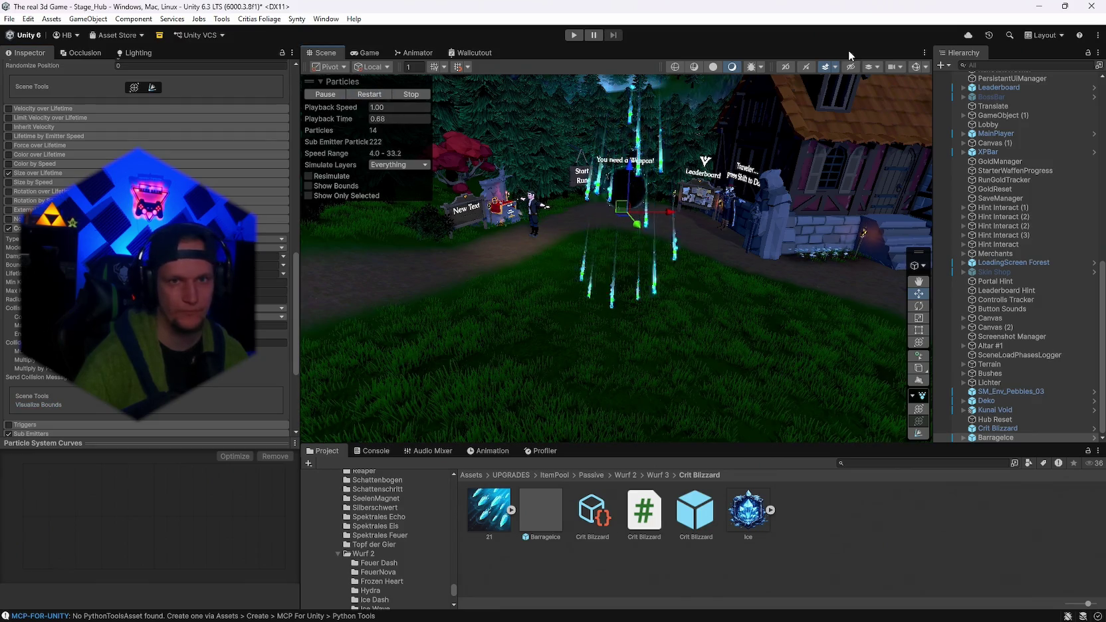
left_click(916, 69)
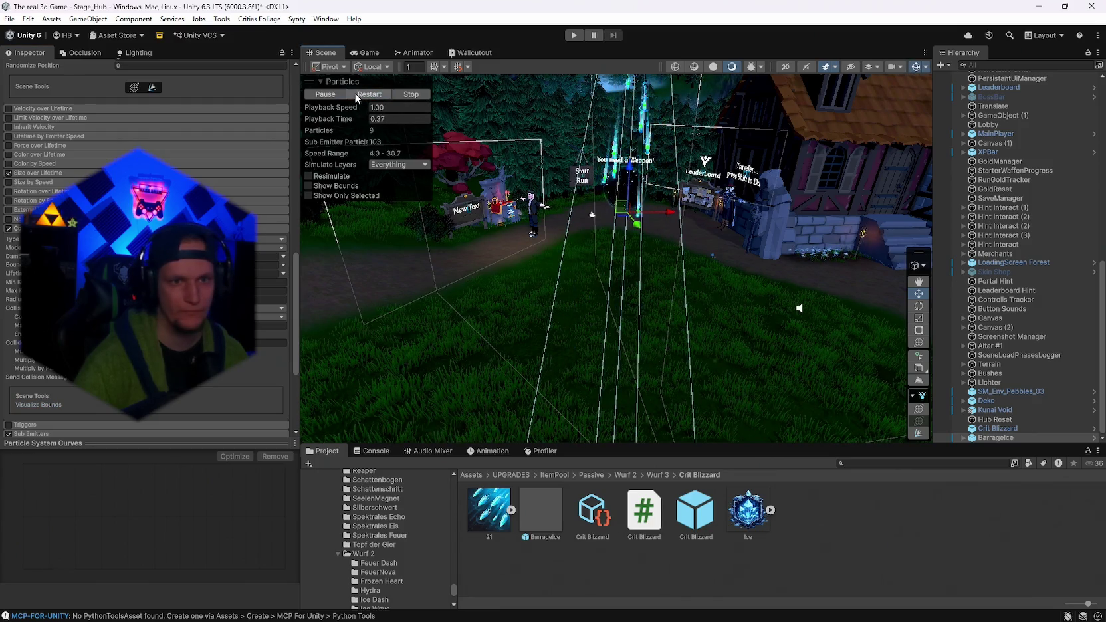
double_click(540, 512)
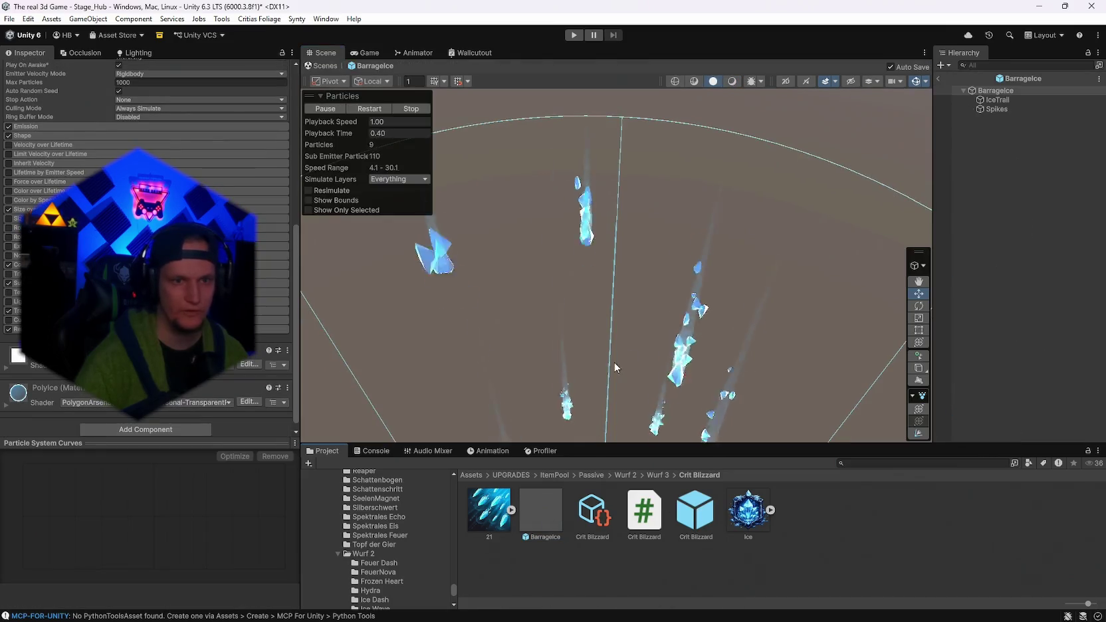
Tilt the prefab view, expand the Collision module, and play the falling-ice simulation.
left_click_drag(452, 411, 522, 263)
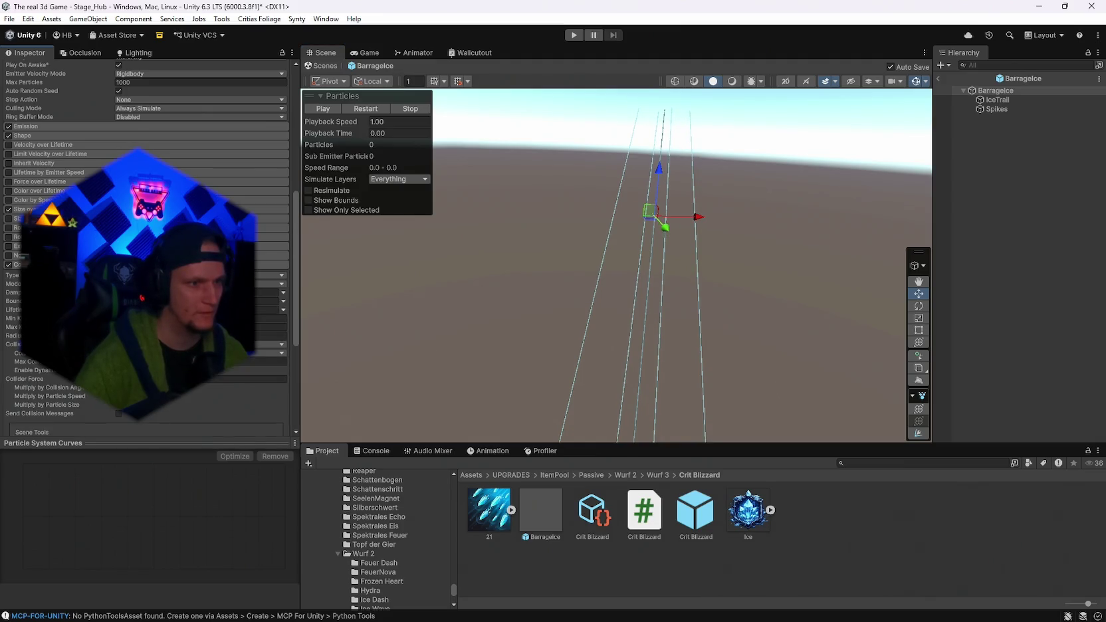
scroll(133, 199, "down", 3)
left_click(25, 171)
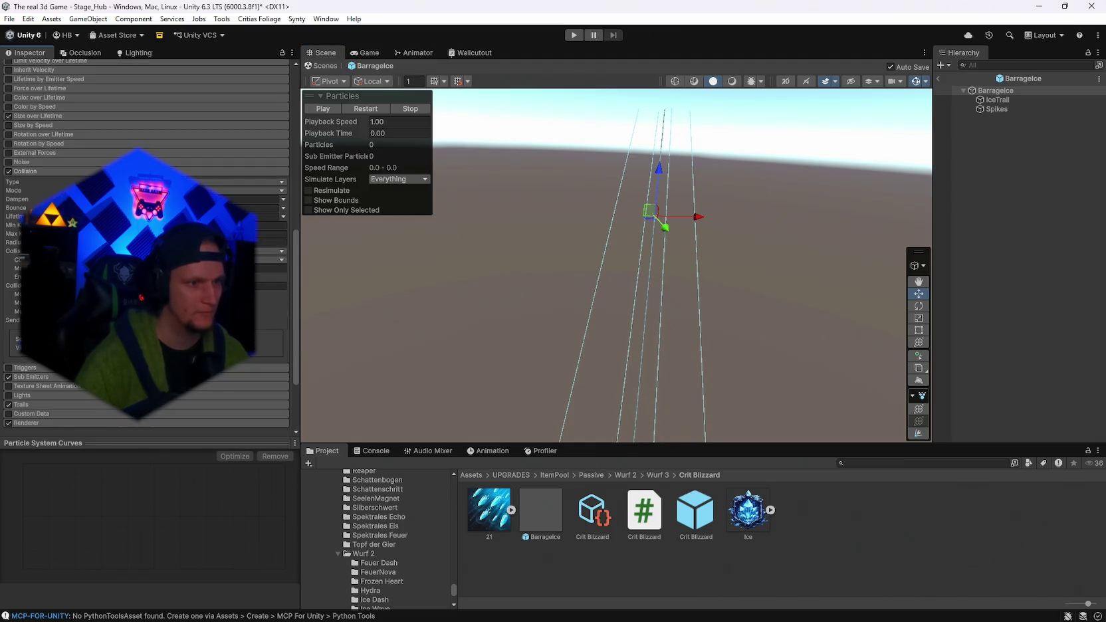
left_click(370, 107)
scroll(766, 268, "up", 5)
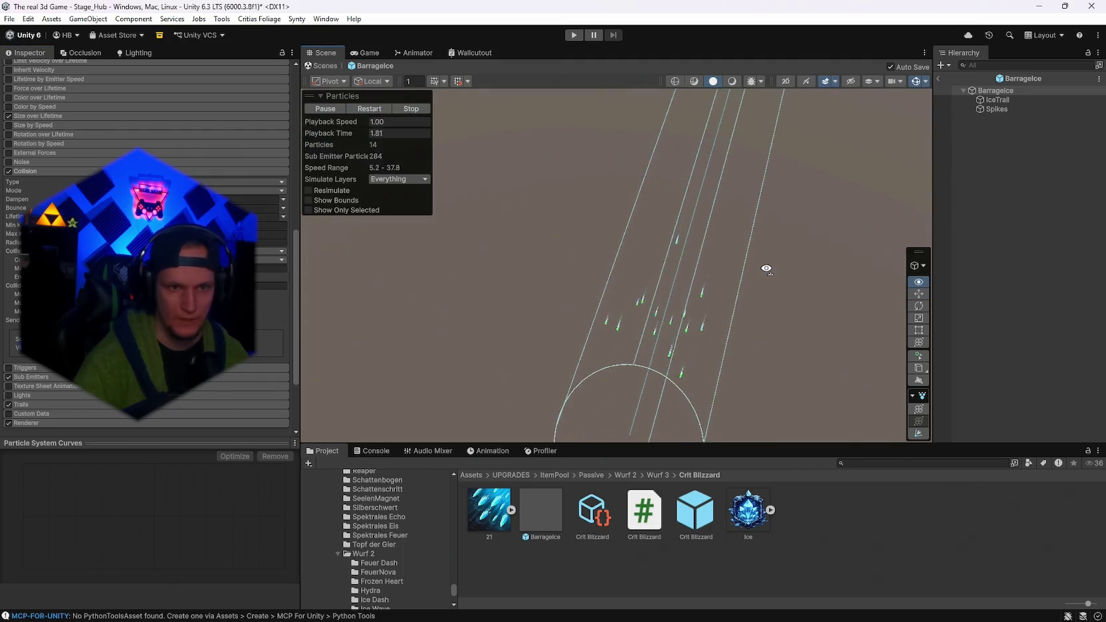
scroll(745, 160, "down", 3)
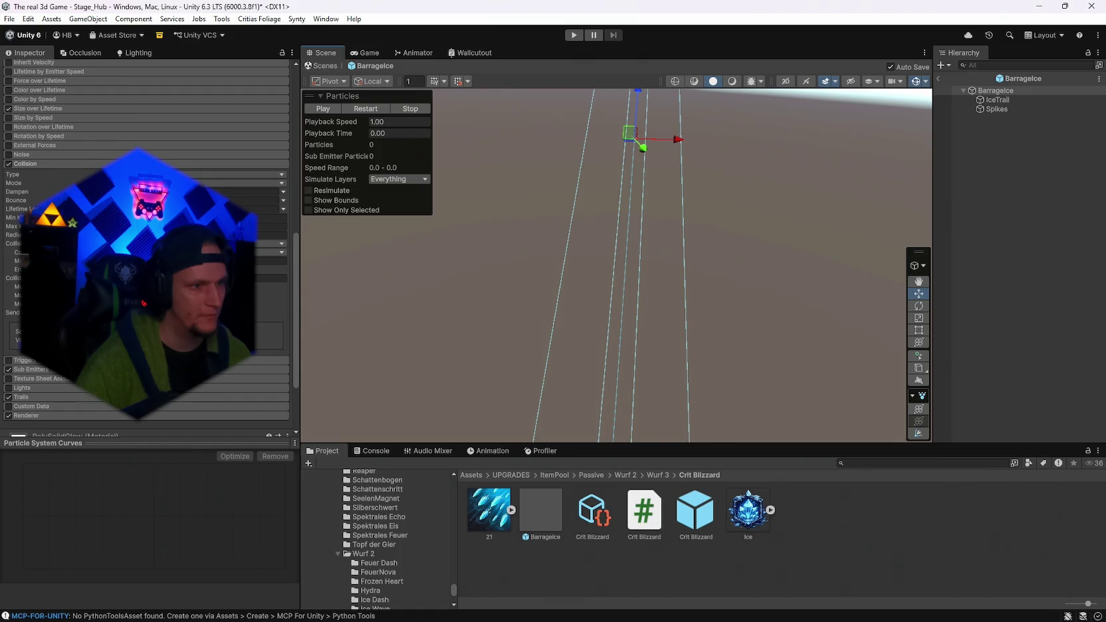
left_click(12, 312)
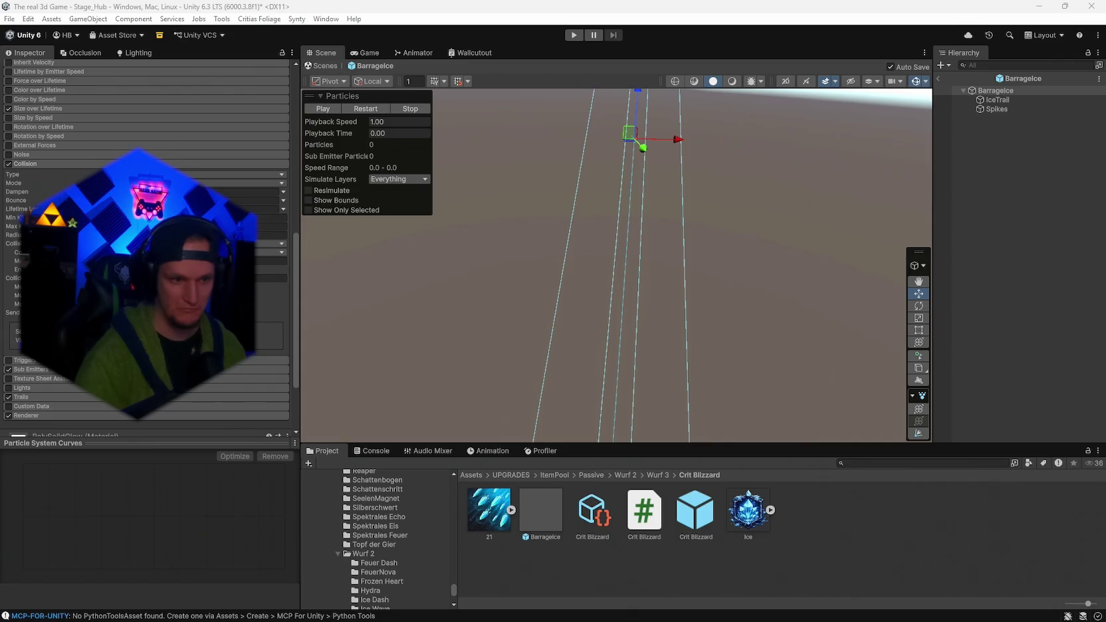
scroll(402, 559, "up", 3)
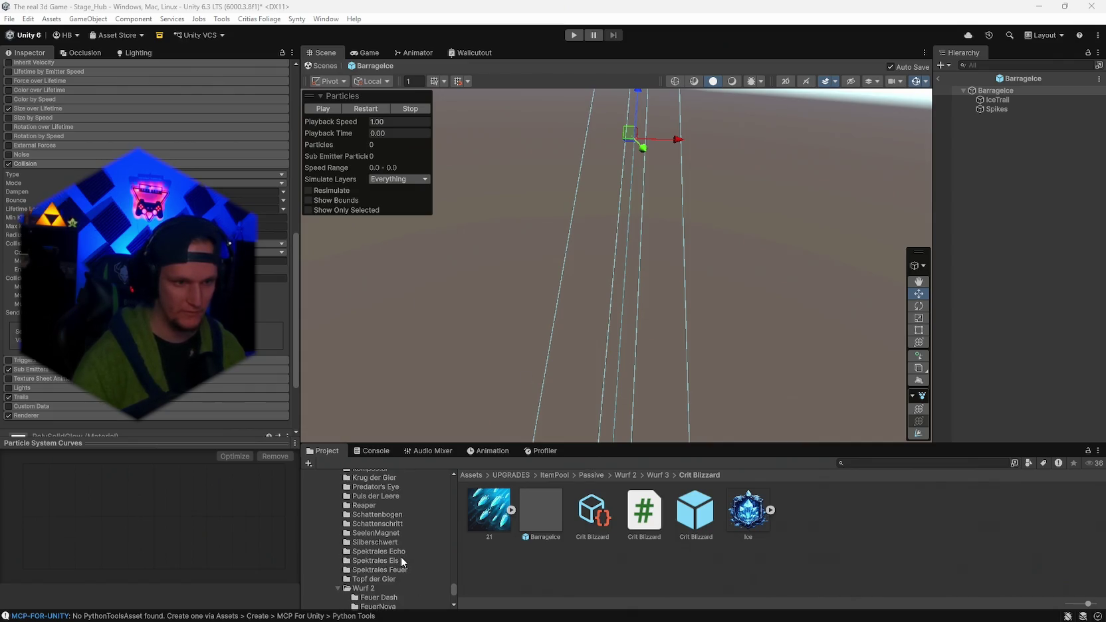
scroll(409, 556, "down", 5)
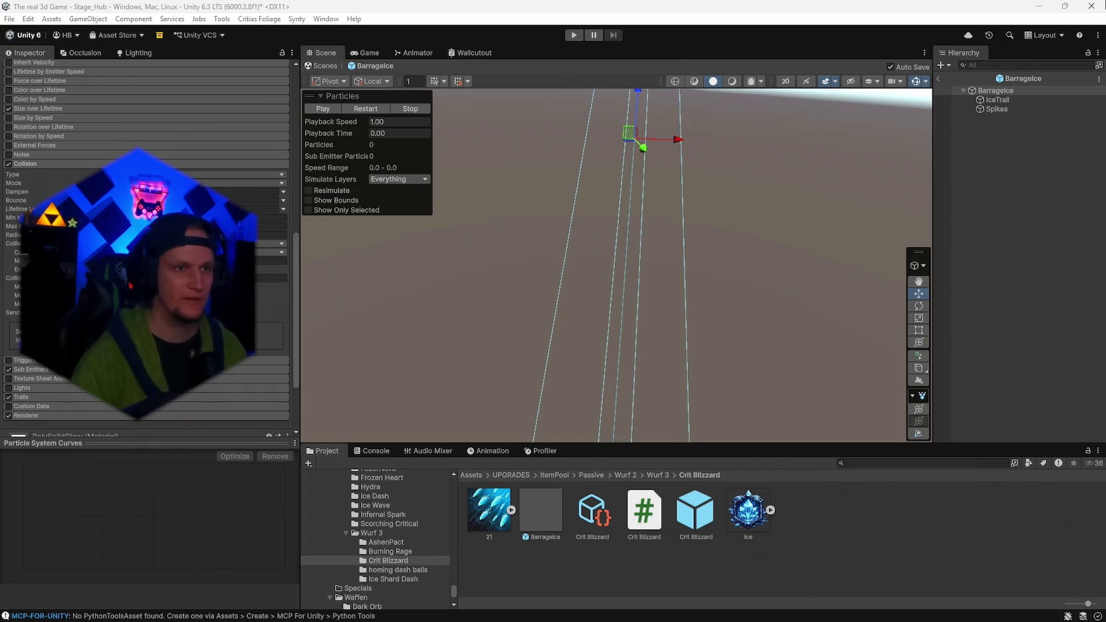
Play and pause the BarrageIce particle preview repeatedly to watch the ice shards fall.
left_click(369, 109)
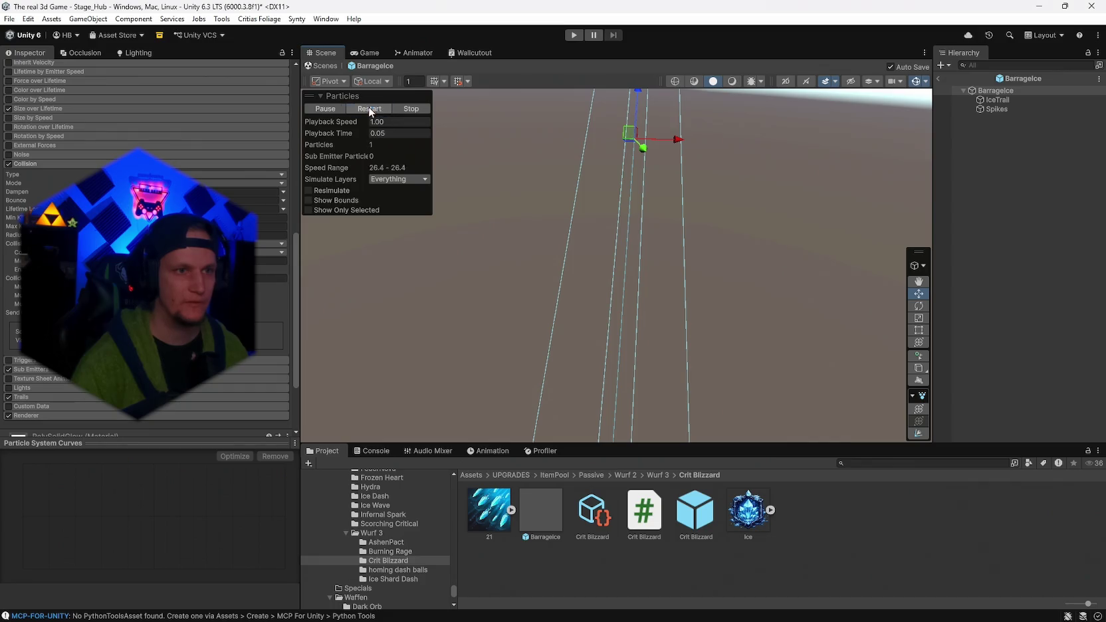
left_click(318, 104)
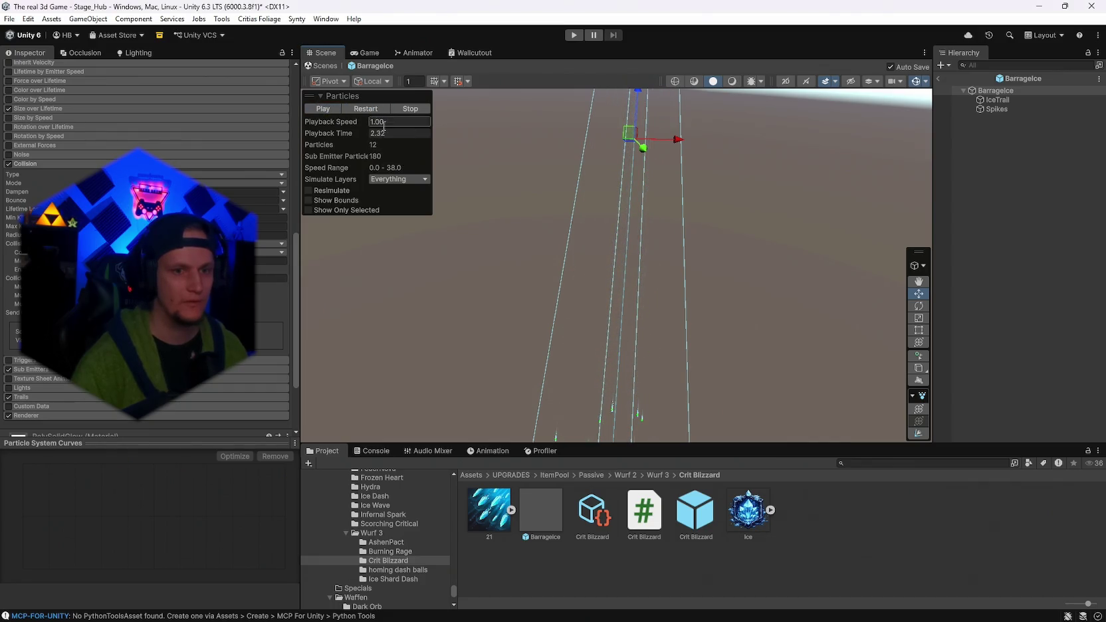
left_click(327, 107)
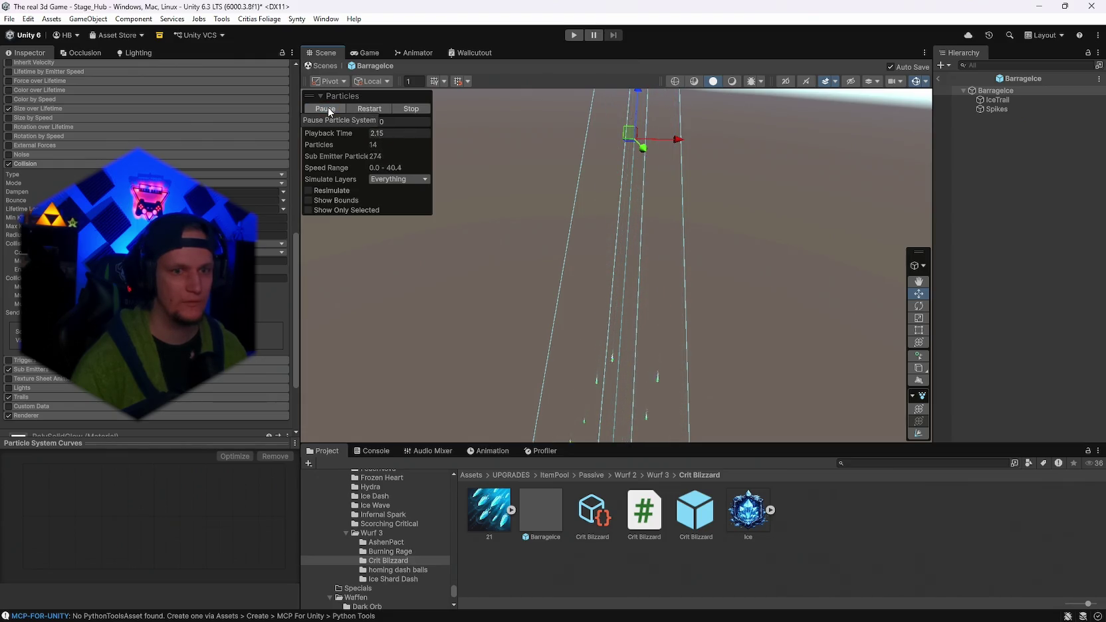
left_click(328, 107)
left_click(328, 107)
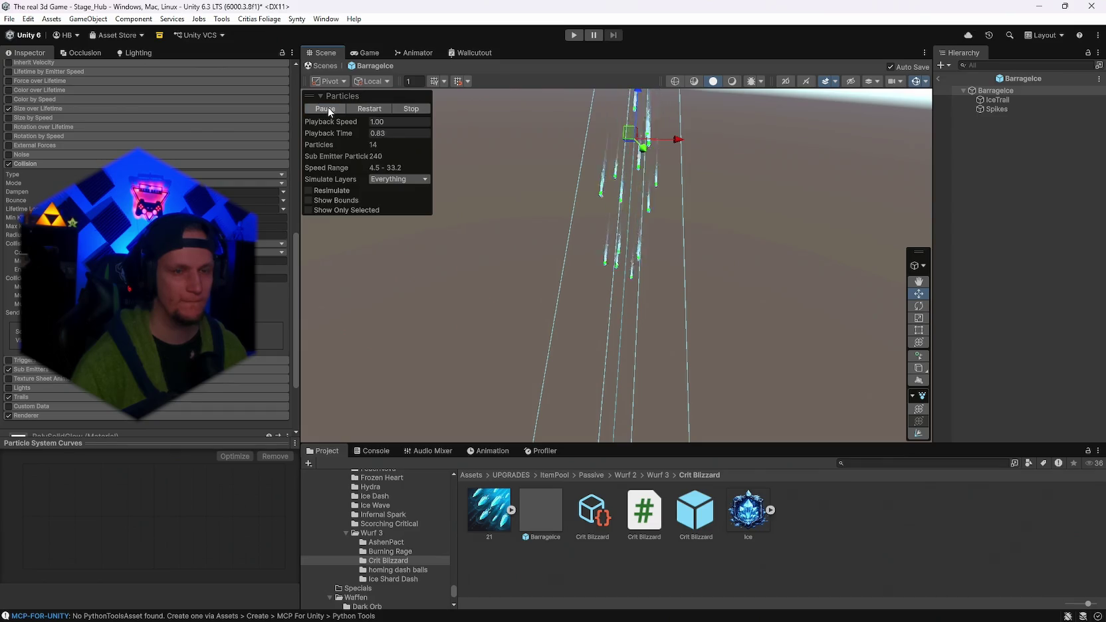
left_click(328, 107)
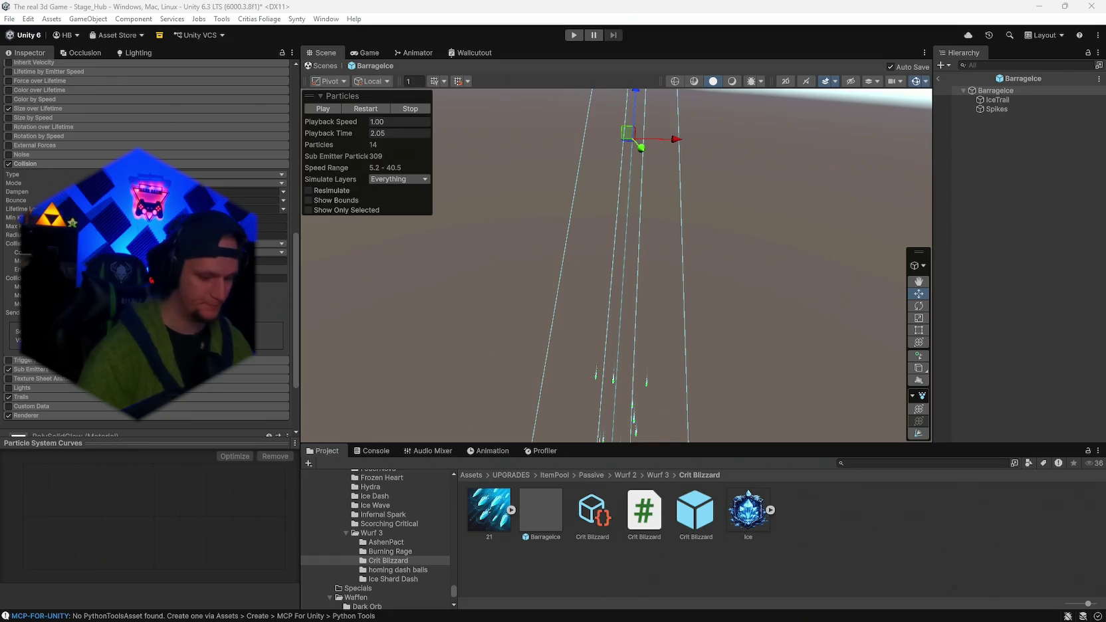
Open the Crit Blizzard C# script from the Project window for editing.
mouse_move(703, 591)
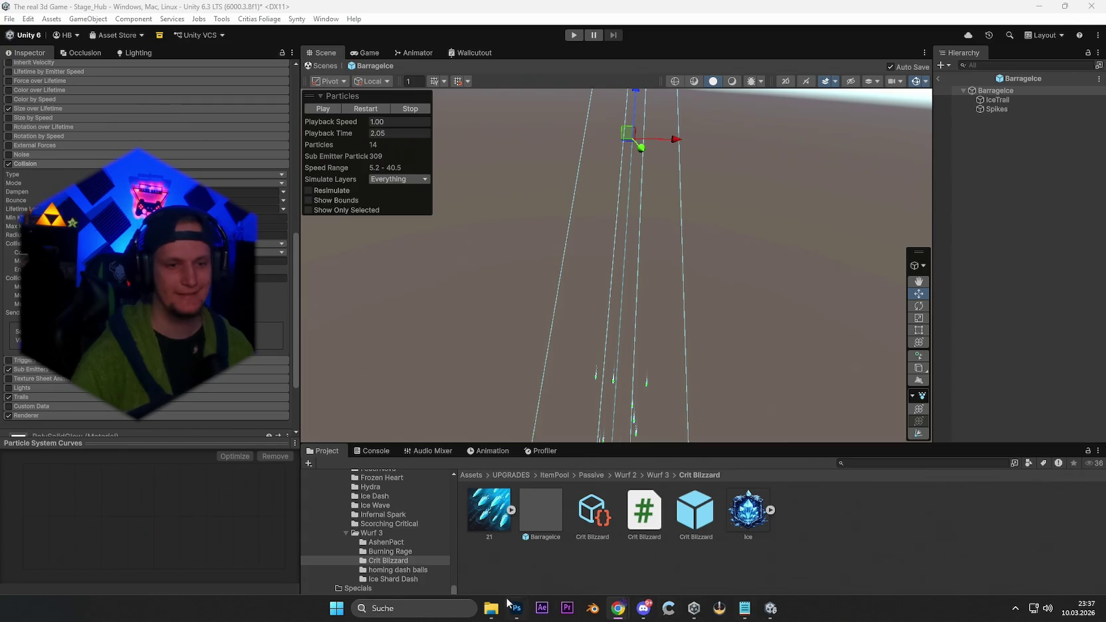
double_click(644, 510)
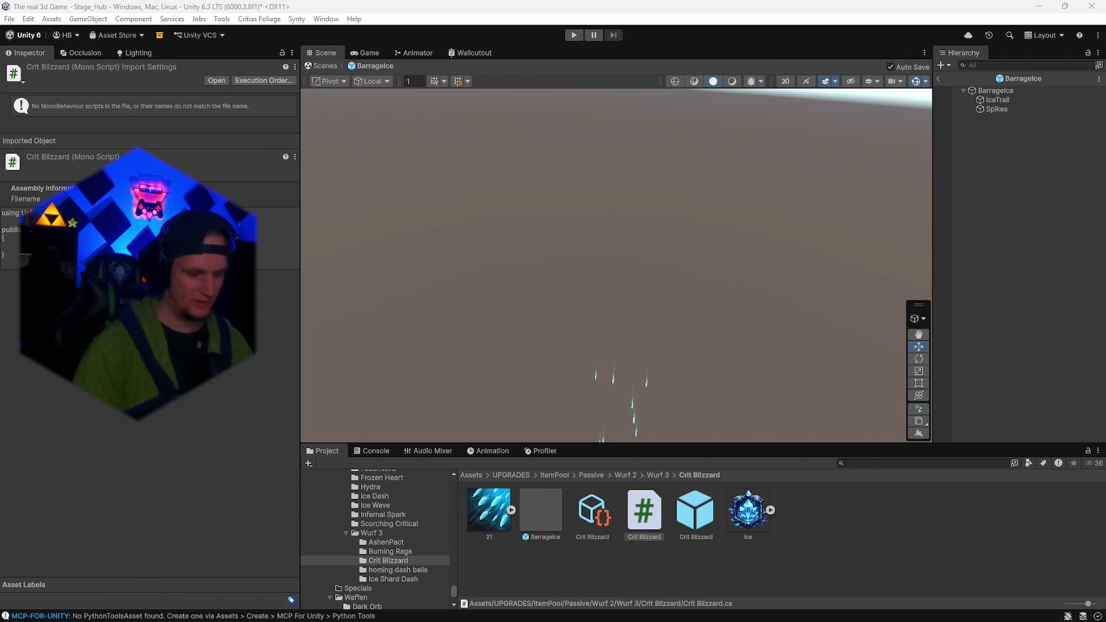
Switch from Unity to the browser's Claude chat drafting the blizzard rain passive script.
key("alt+Tab")
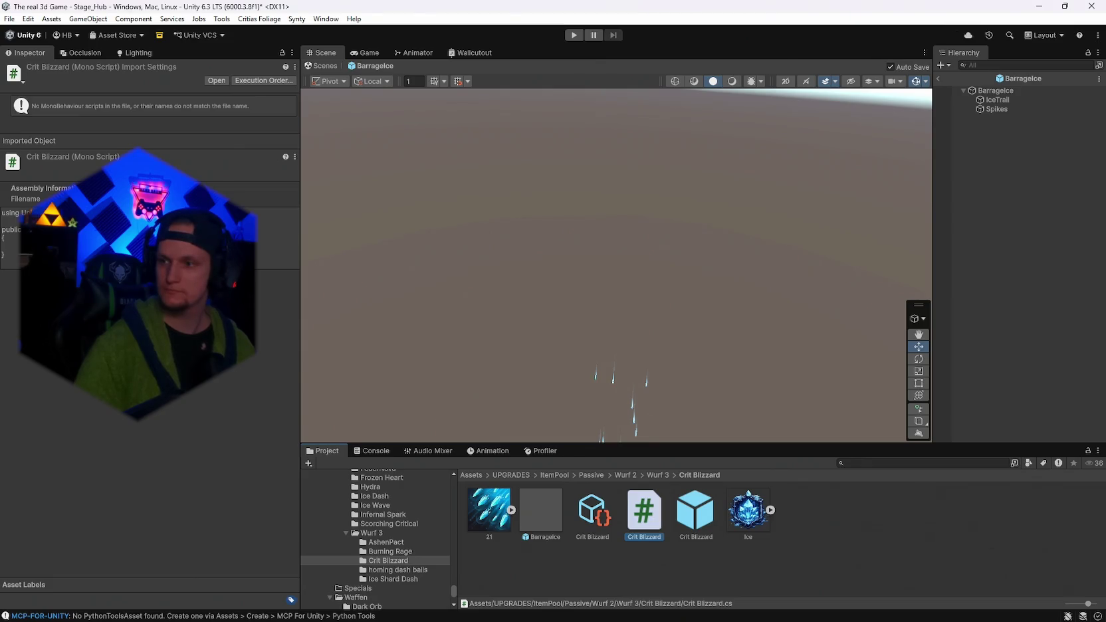
key("alt+Tab")
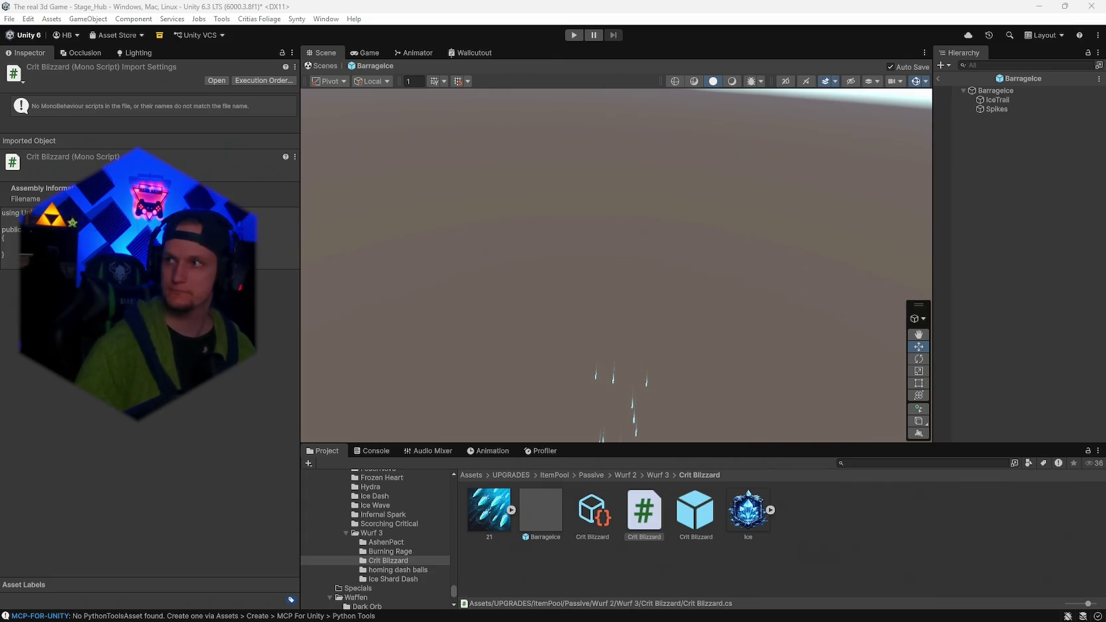
key("alt+Tab")
key("alt+Tab")
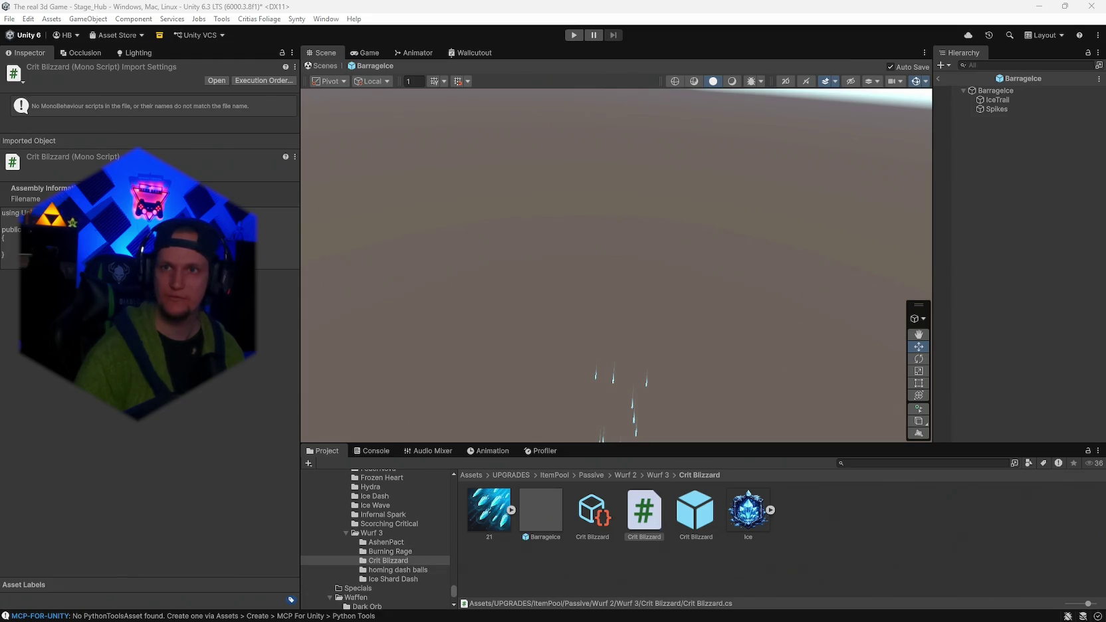
key("alt+Tab")
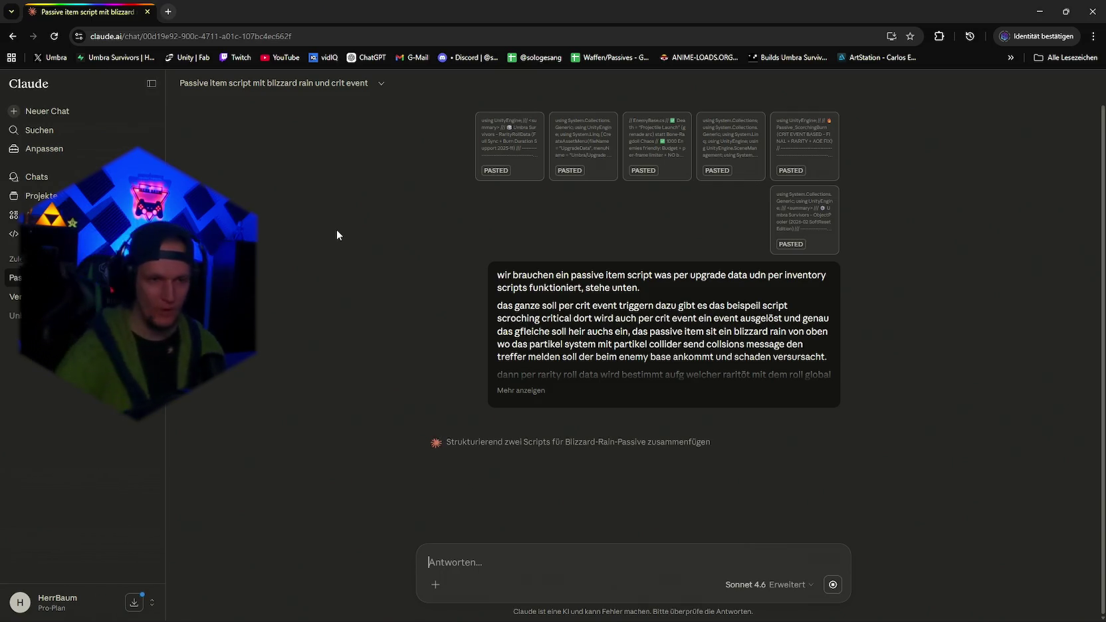
Open the sent Claude request for editing, cancel without changes, and scroll through the chat.
left_click(812, 421)
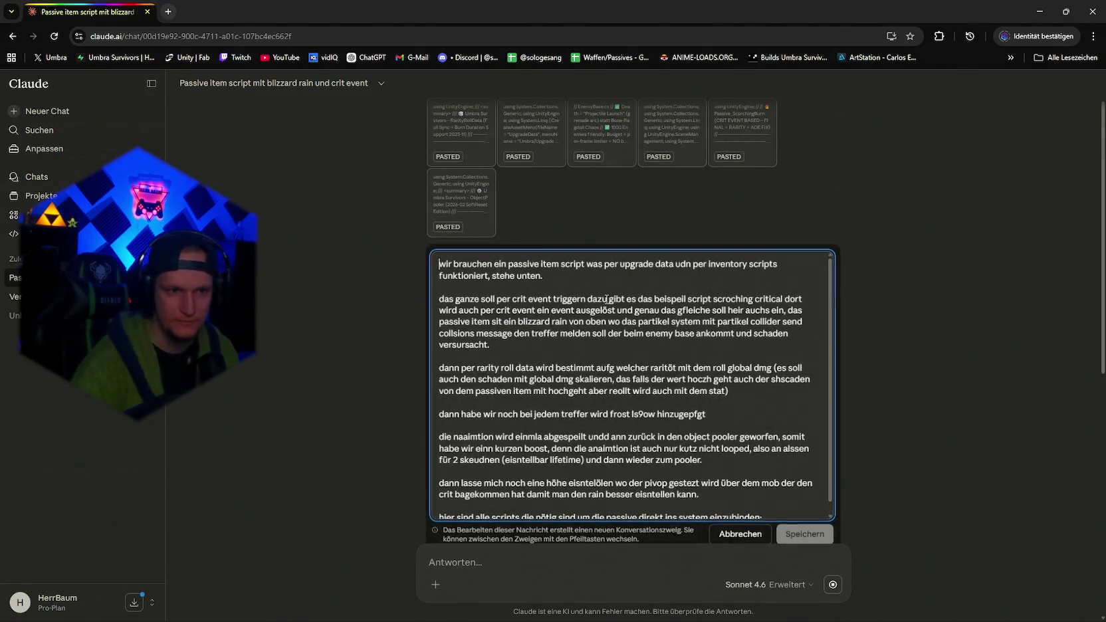
scroll(825, 298, "down", 4)
left_click(730, 189)
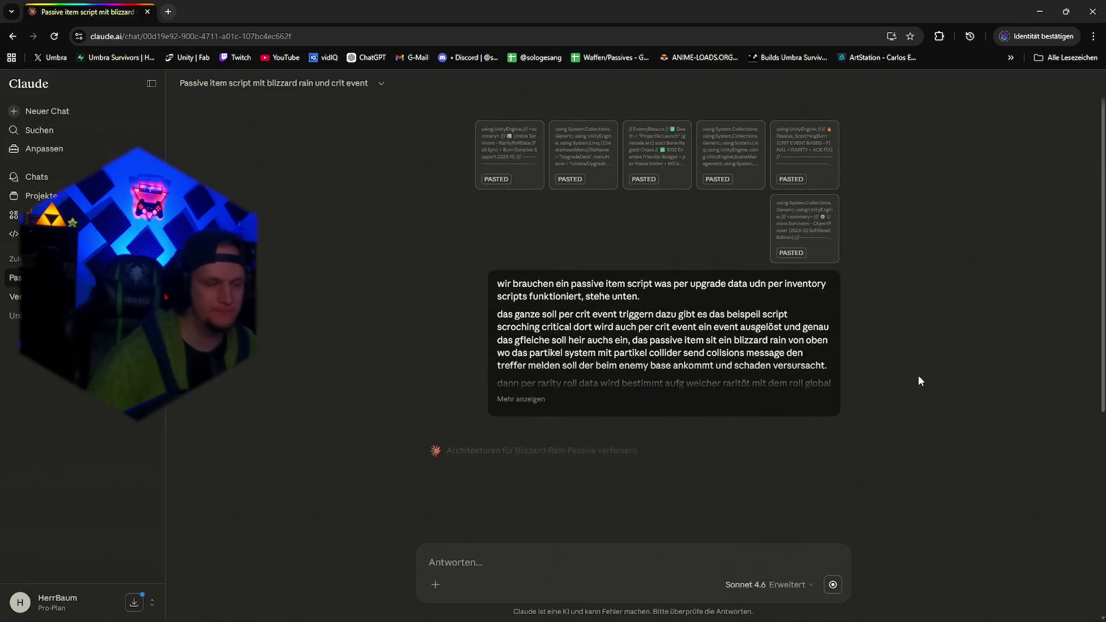
scroll(715, 381, "down", 2)
scroll(716, 386, "up", 2)
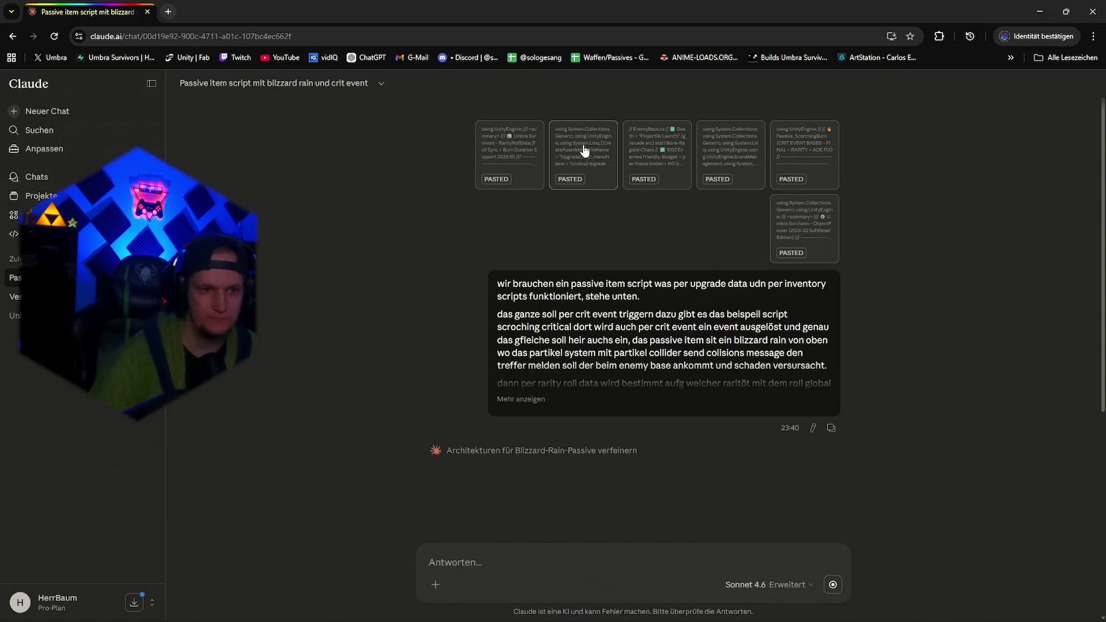
scroll(630, 245, "down", 5)
scroll(631, 245, "up", 5)
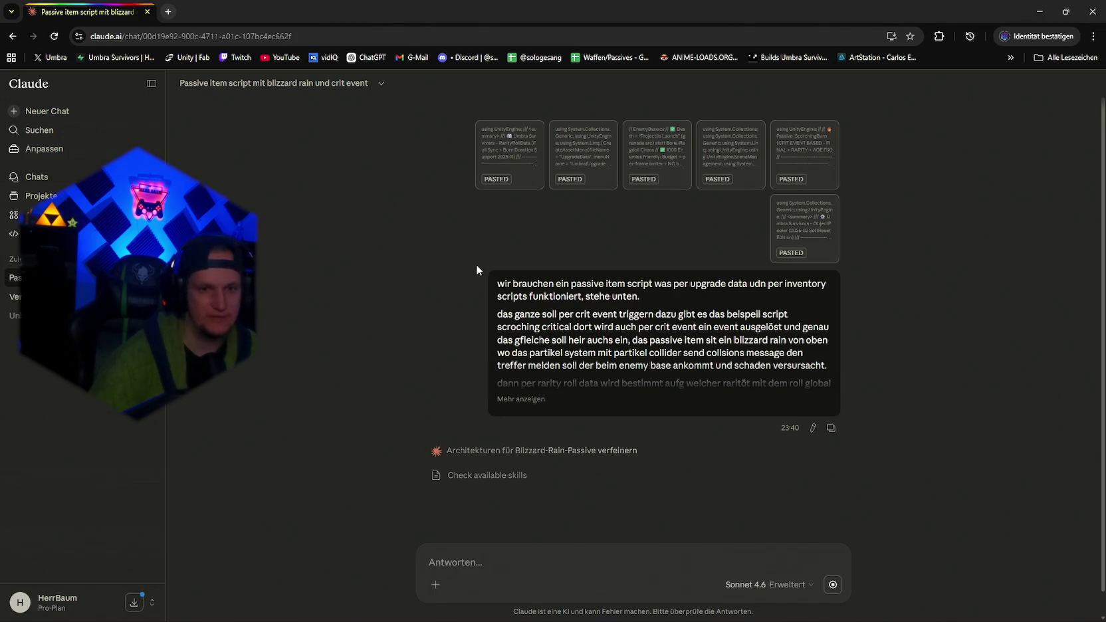
scroll(465, 226, "down", 1)
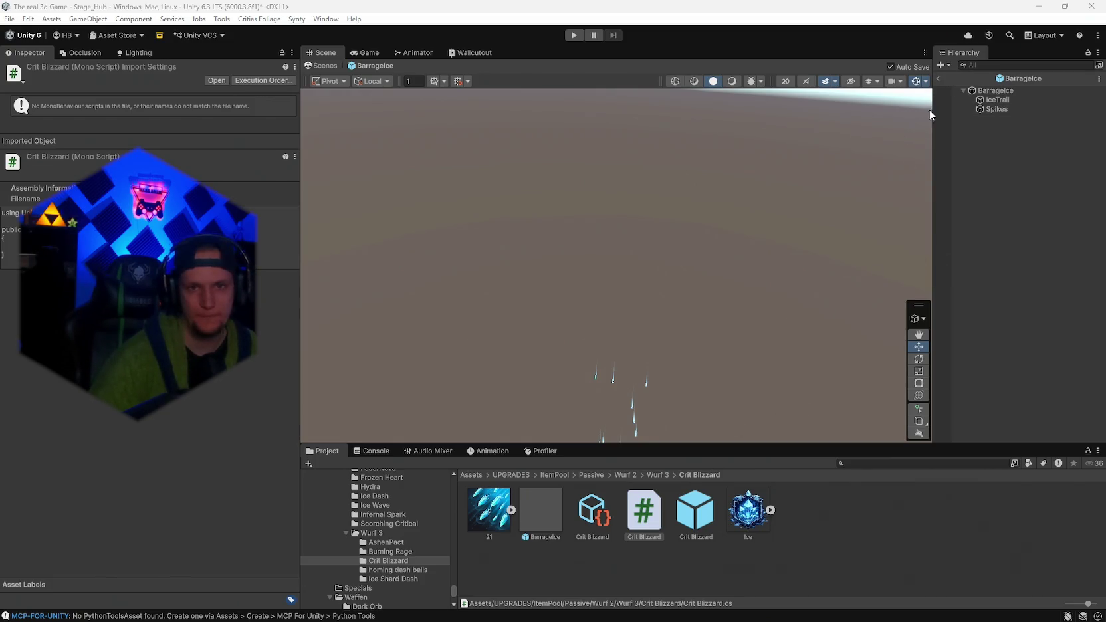
Exit prefab mode and inspect Crit Blizzard.asset, still showing Fire Staff text, Weapon category, Max Level 5.
left_click(937, 79)
left_click(602, 518)
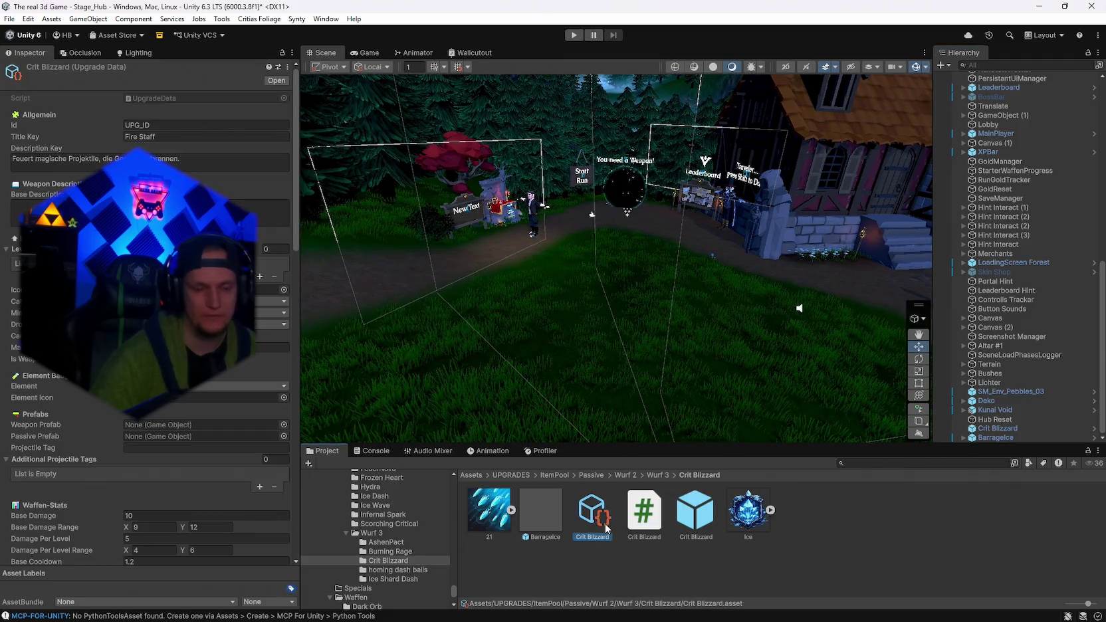
scroll(208, 451, "down", 20)
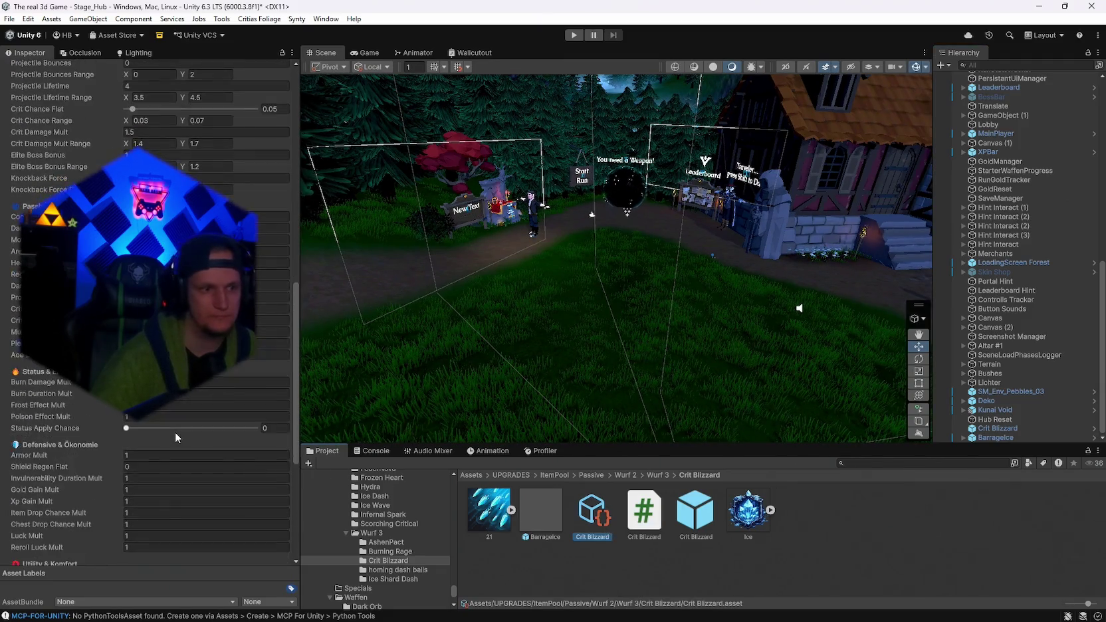
scroll(175, 432, "down", 1)
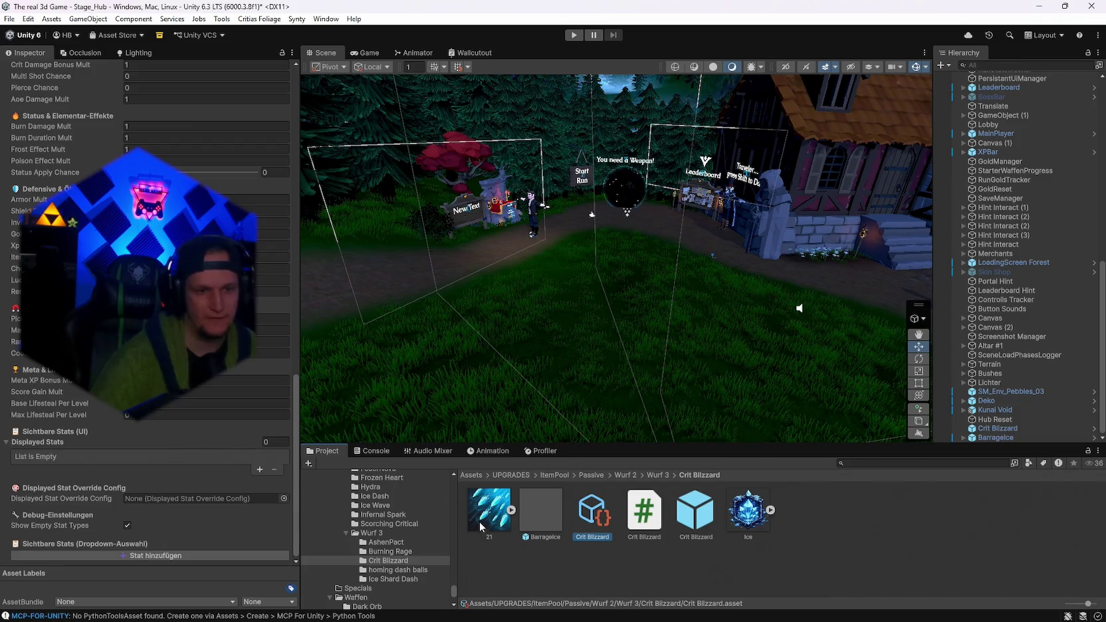
scroll(218, 482, "up", 15)
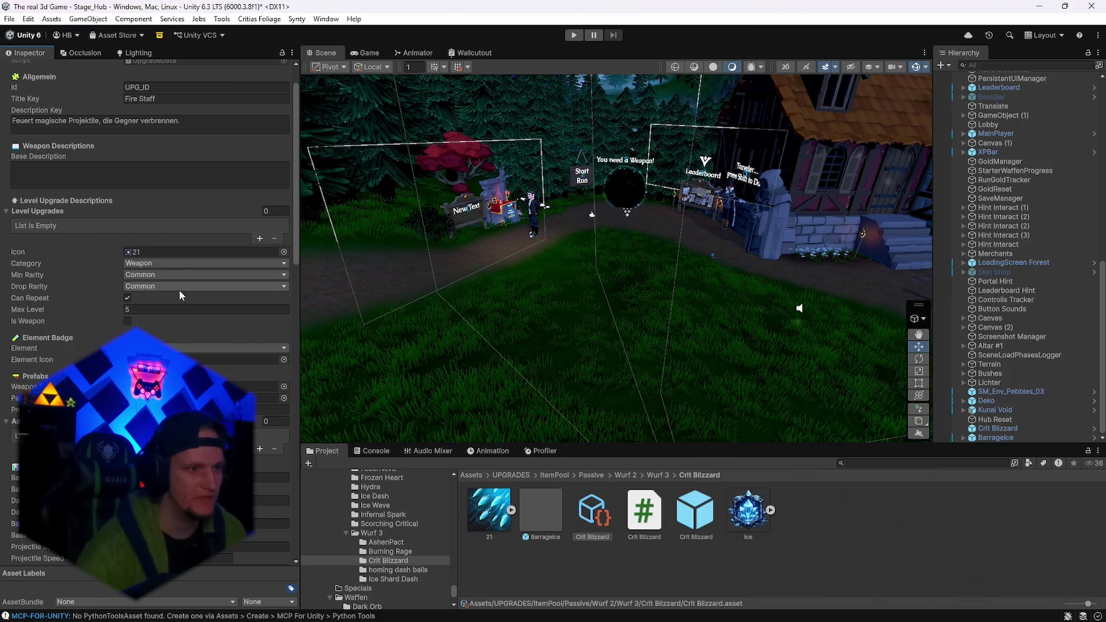
Set the Crit Blizzard upgrade's category to Passive and Max Level to 999.
left_click(156, 263)
left_click(163, 300)
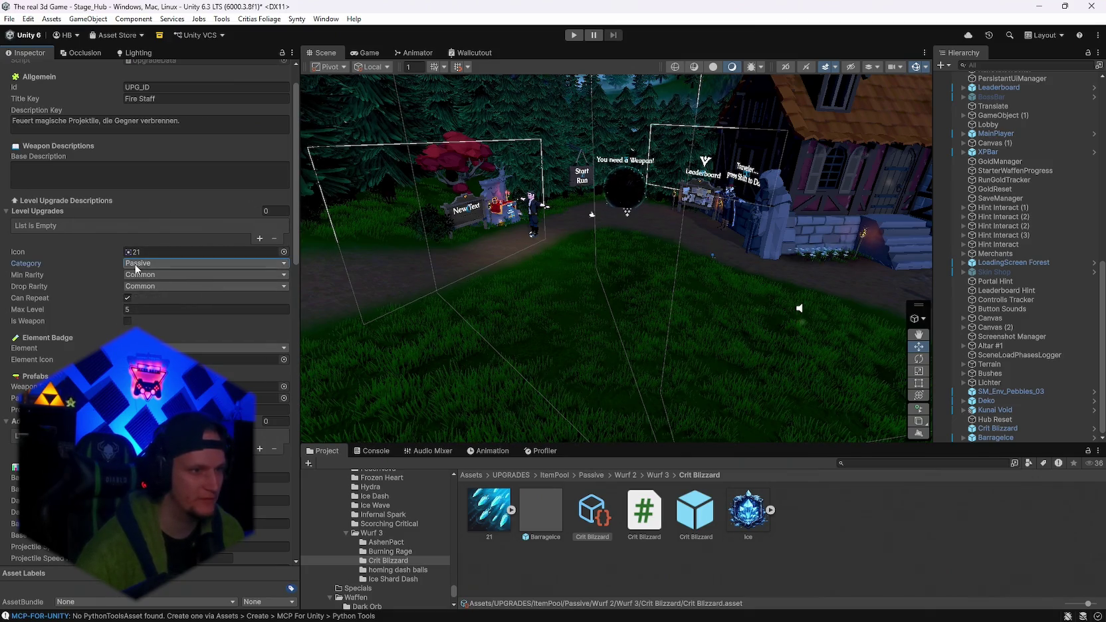
scroll(102, 321, "down", 1)
key("Tab")
type("999")
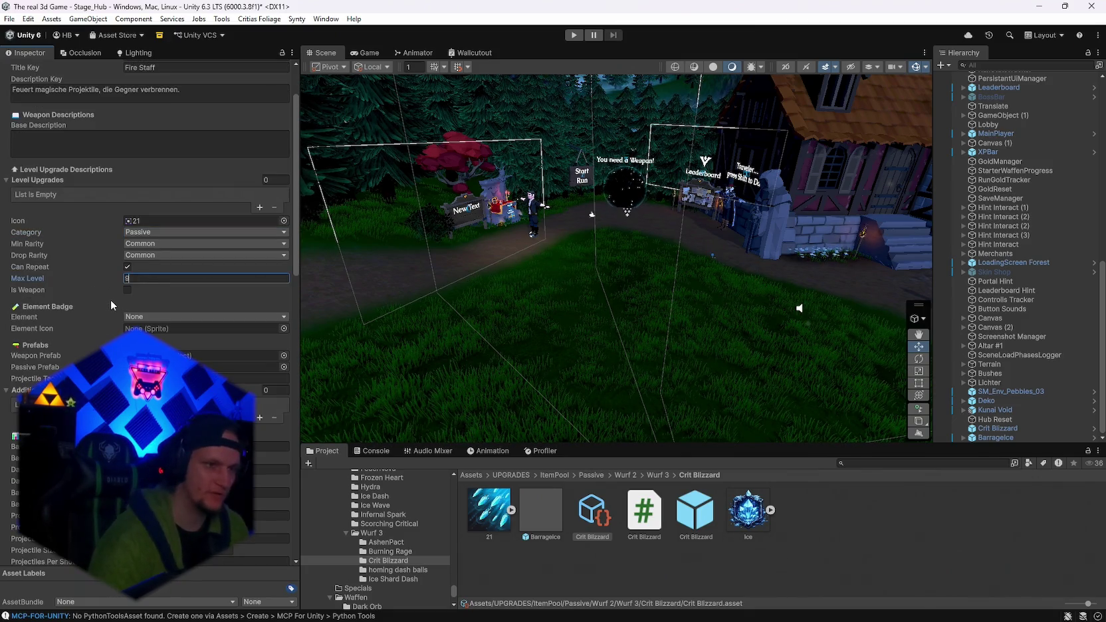
Set both the Id and Title Key to Blizzard Rain.
scroll(90, 317, "up", 2)
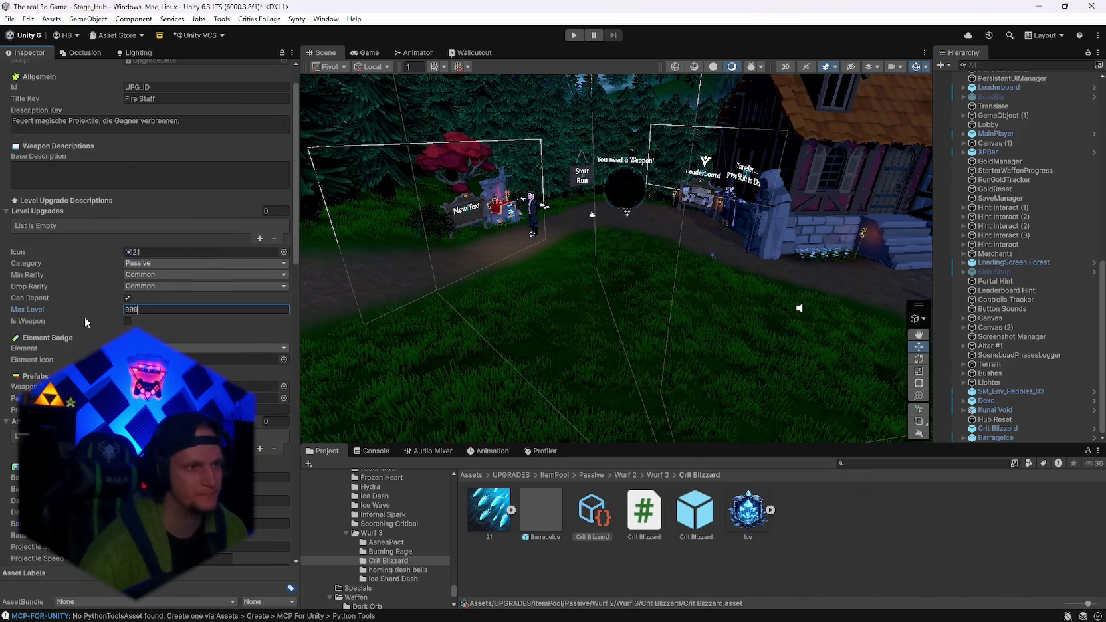
left_click(176, 127)
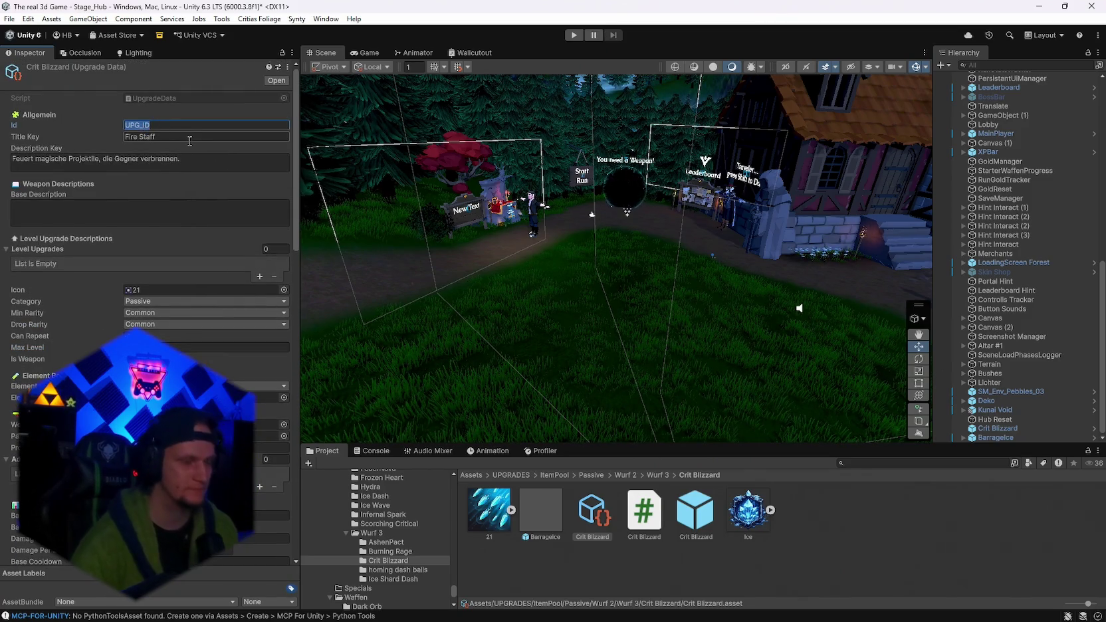
type("Blizzard Rain")
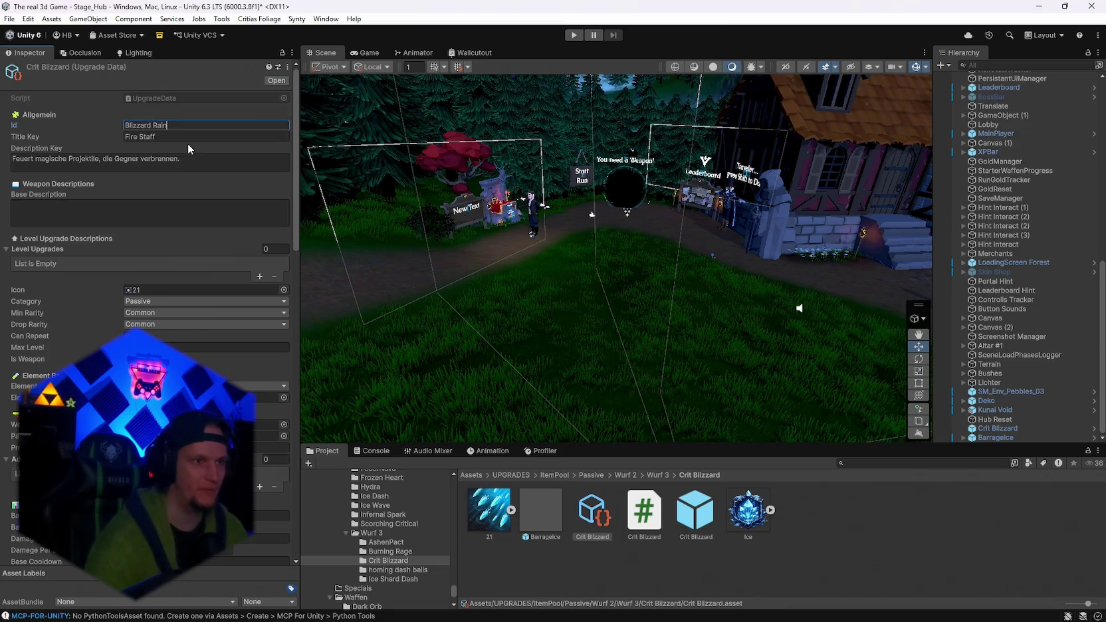
key("Return")
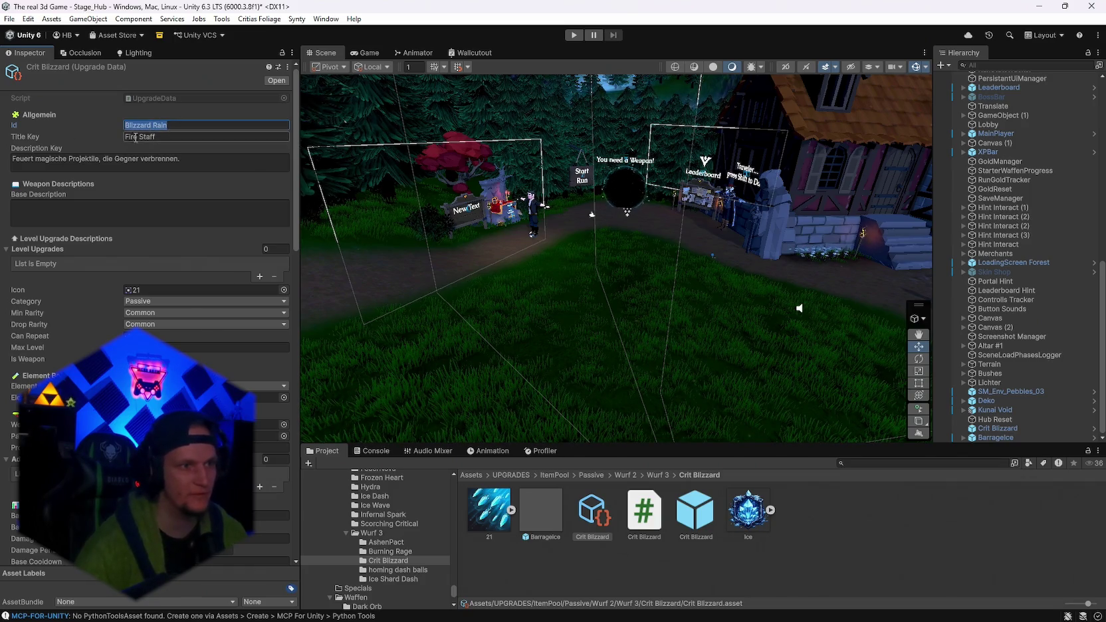
left_click(136, 138)
type("Blizzard Rain")
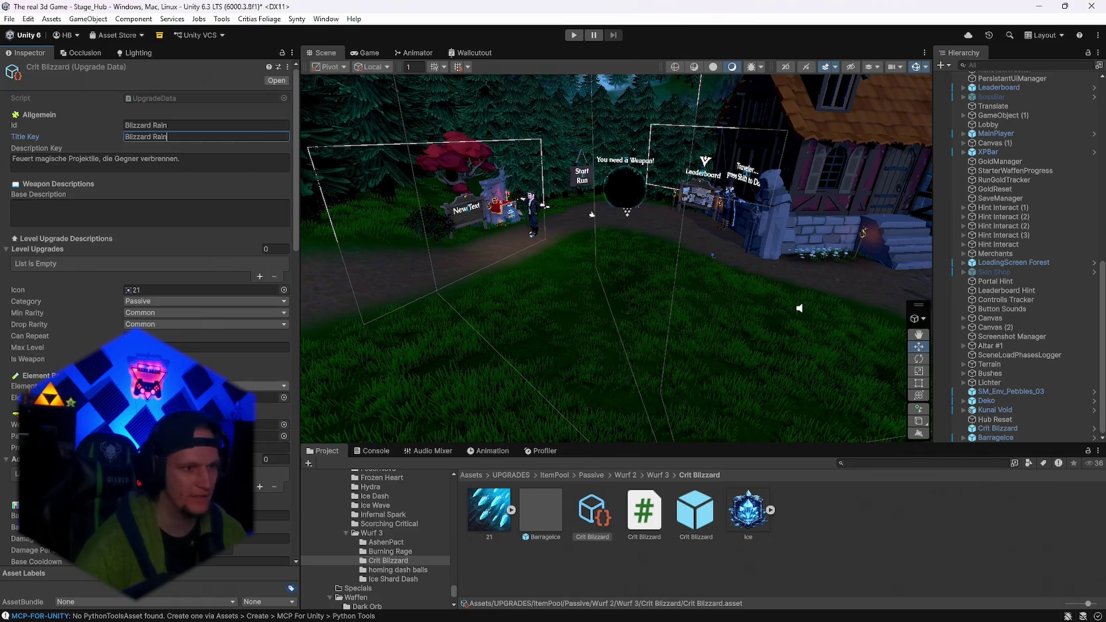
left_click(200, 386)
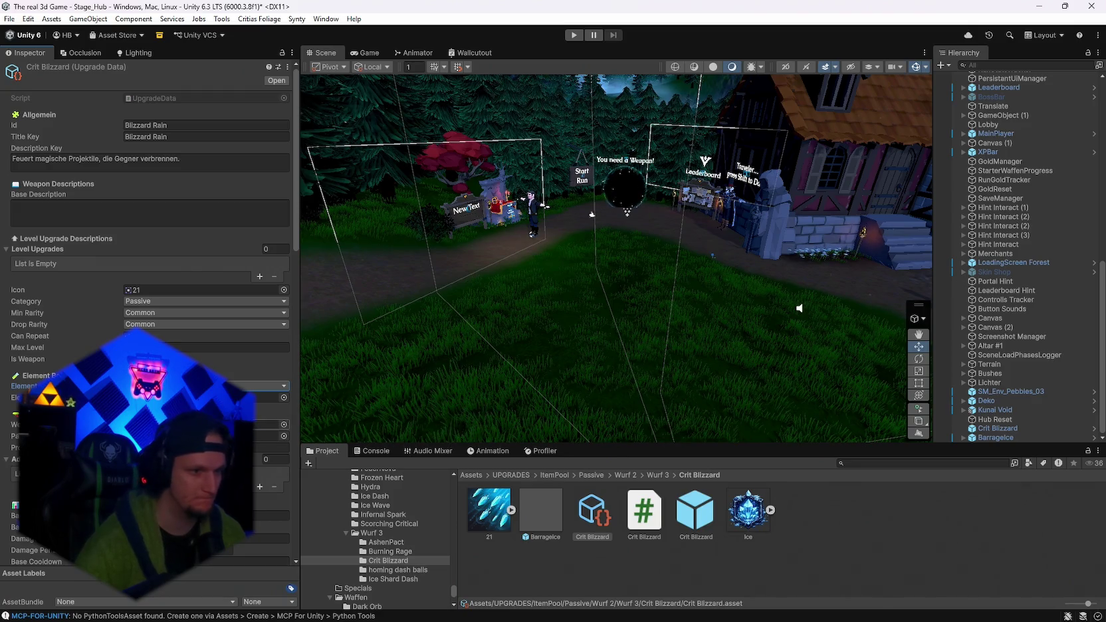
scroll(376, 532, "up", 1)
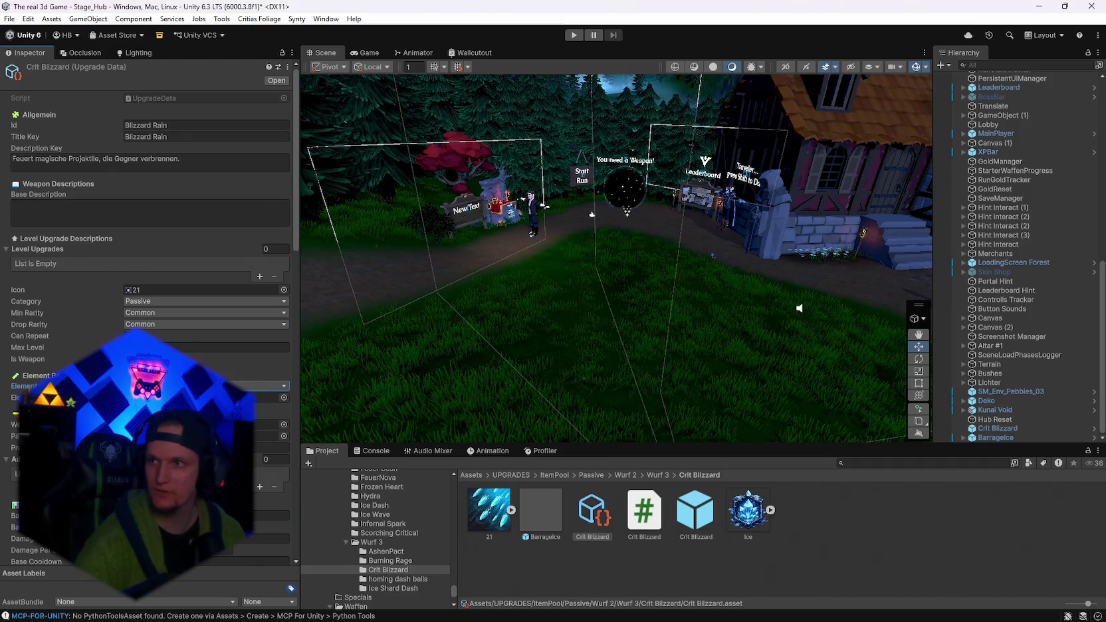
Try dragging the Crit Blizzard script onto the prefab and dismiss the Can't add script warning.
left_click(645, 509)
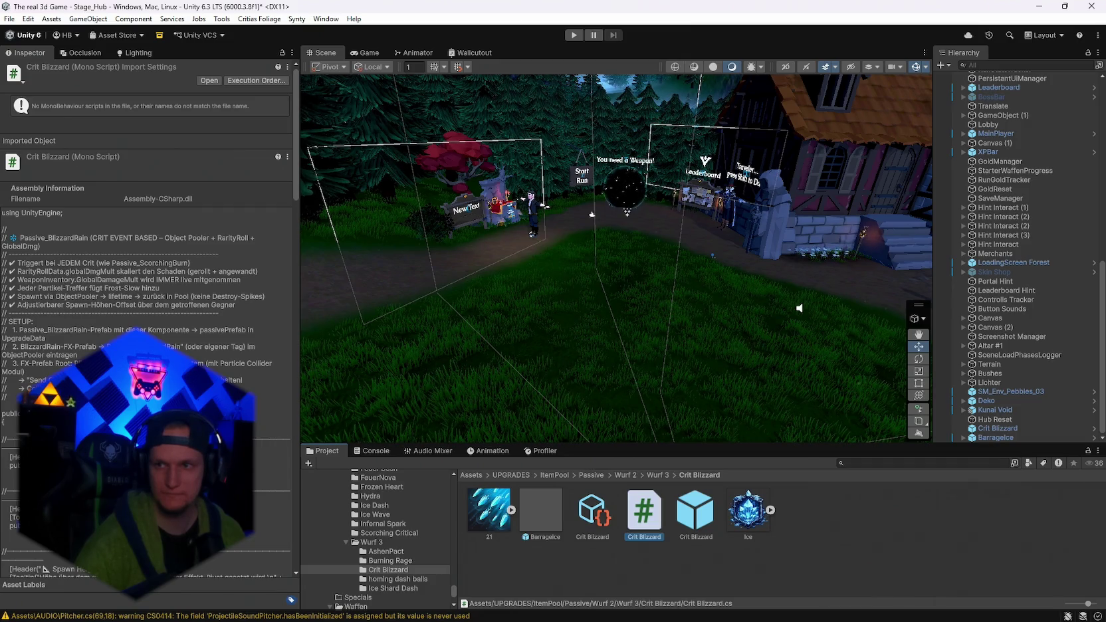
left_click(699, 519)
mouse_move(666, 527)
left_mouse_down()
mouse_move(180, 235)
mouse_move(162, 251)
left_mouse_up()
left_click(643, 340)
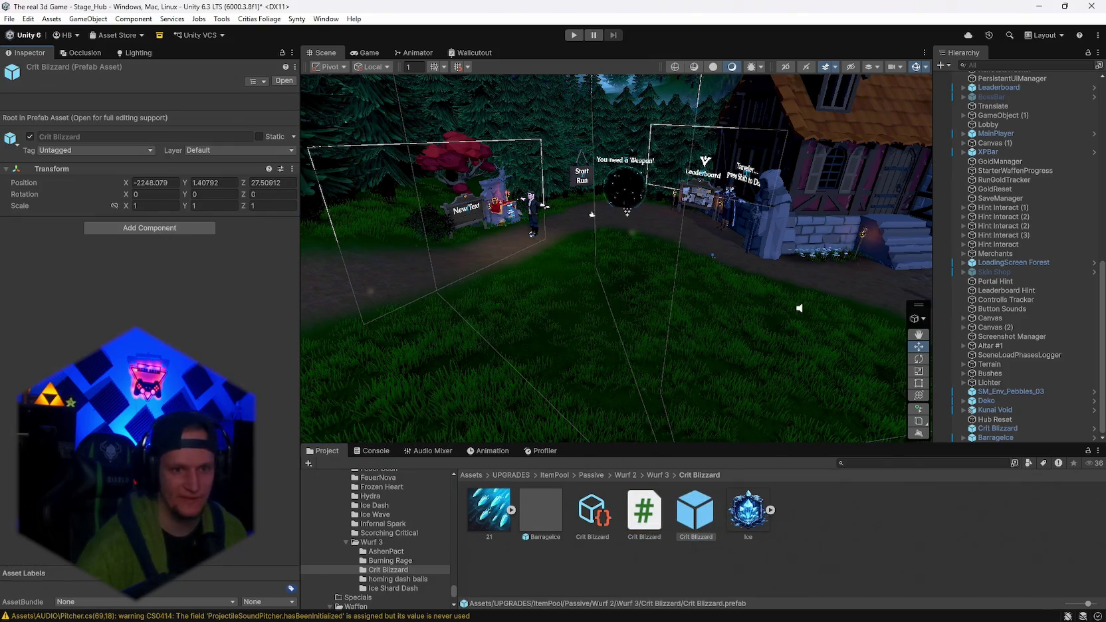
Show the Console and clear old messages, leaving the CS0246 BlizzardRainTrigger error.
mouse_move(718, 619)
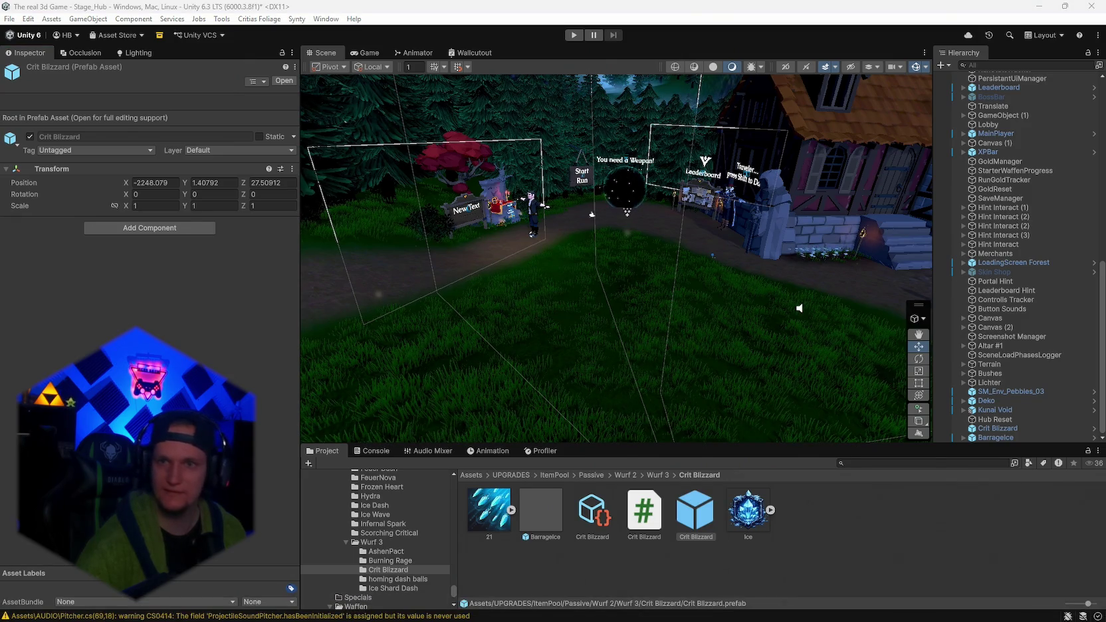
left_click(373, 451)
left_click(311, 464)
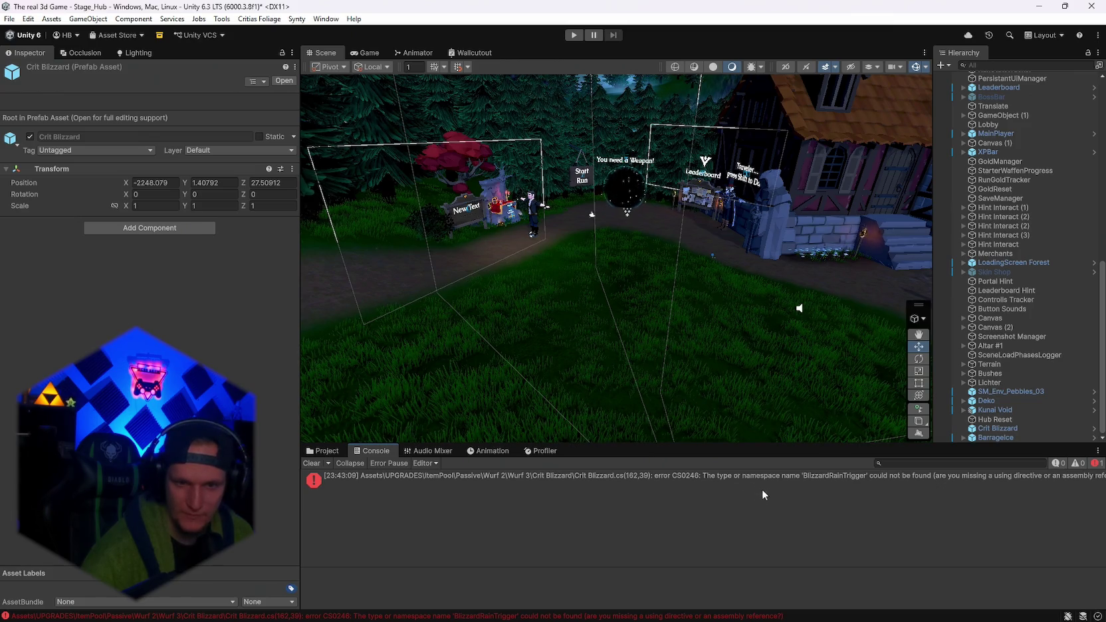
Read the full CS0246 'BlizzardRainTrigger not found' message, then return to the Project panel.
left_click(850, 483)
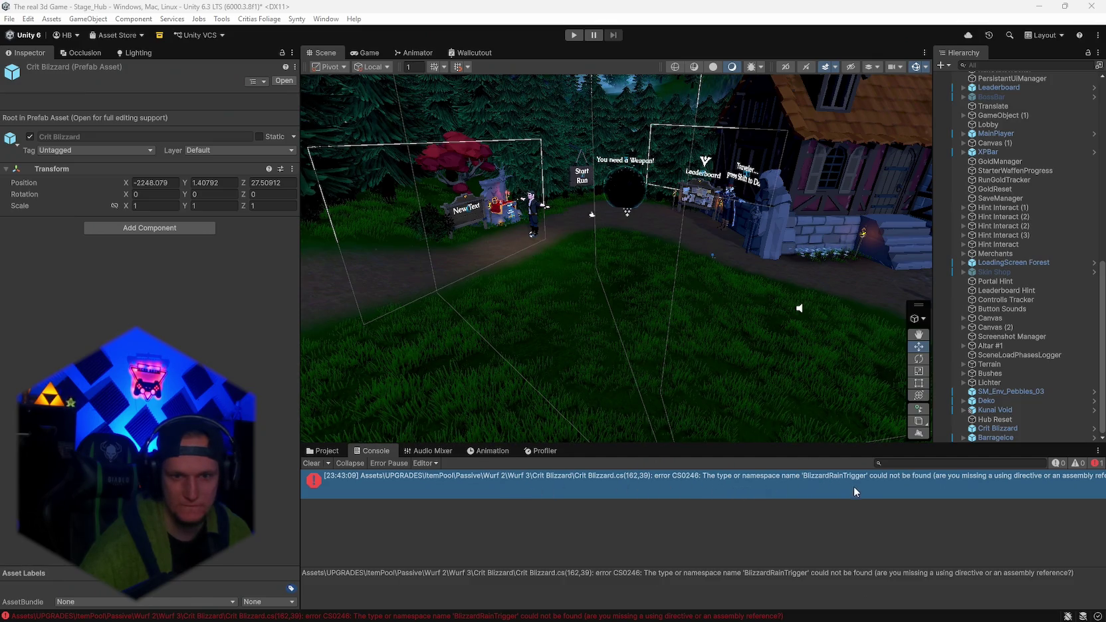
left_click(325, 451)
Rename the Crit Blizzard prefab to BlizzardRainTrigger.
right_click(698, 515)
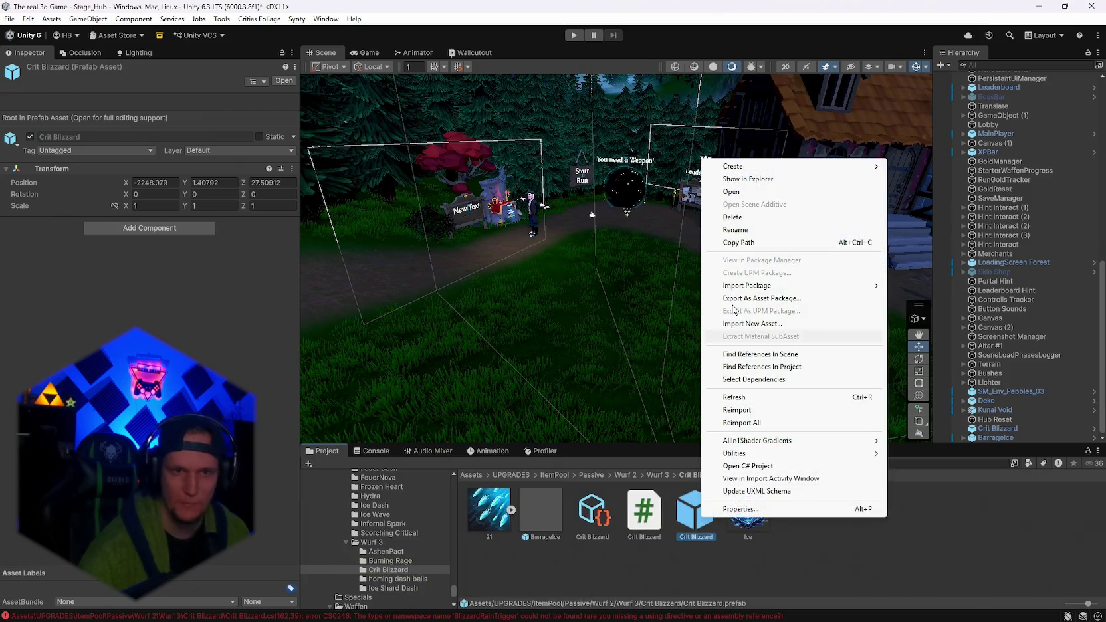
left_click(741, 218)
type("Blizzard")
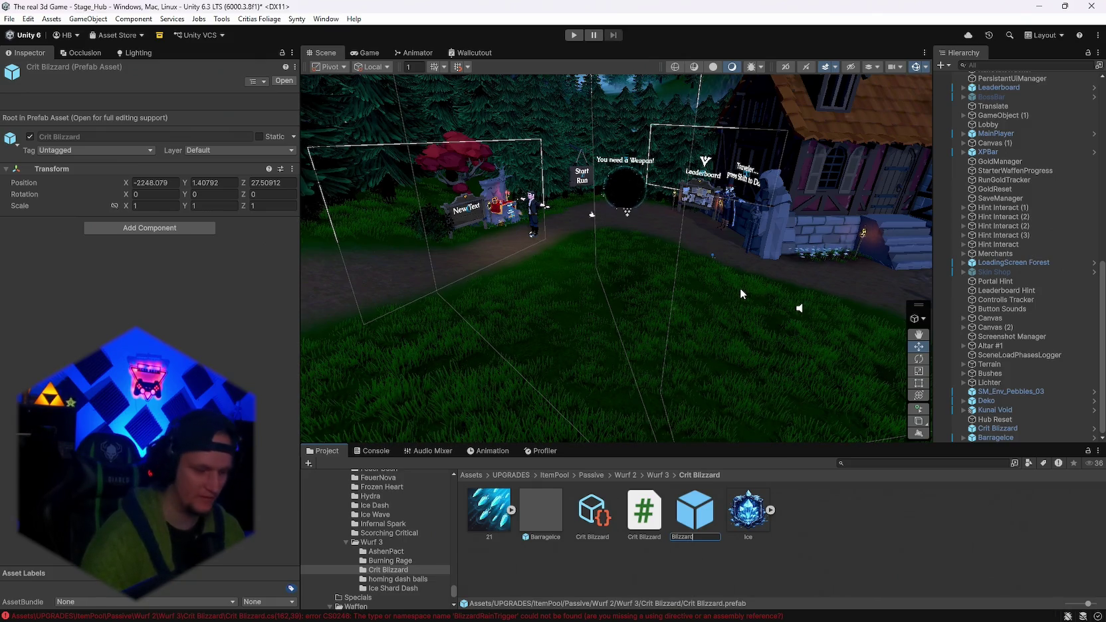
type("RainTrigger")
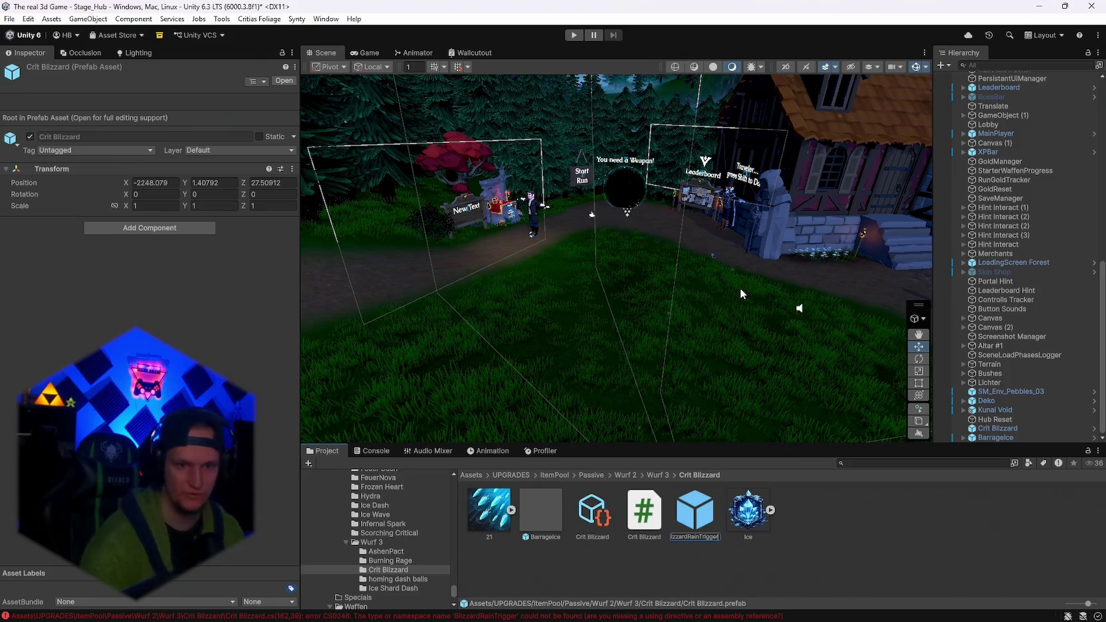
key("Return")
Recheck the Console for the CS0246 error and return to the Crit Blizzard folder.
left_click(372, 450)
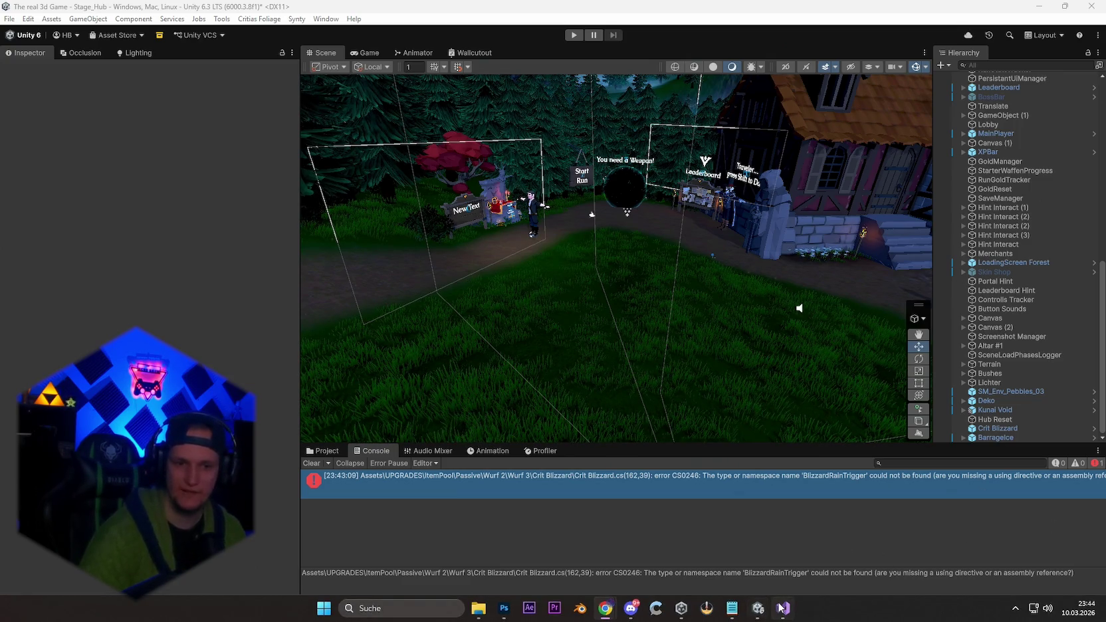
mouse_move(784, 608)
left_click(320, 453)
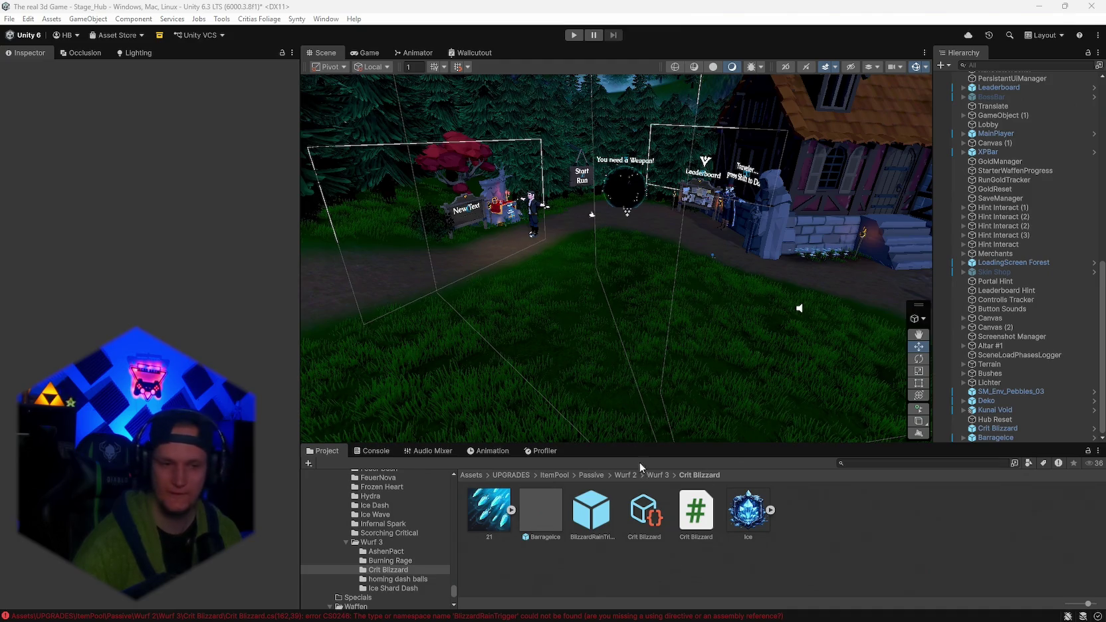
Create an empty C# script named Trigger in the Crit Blizzard folder.
right_click(738, 576)
mouse_move(779, 221)
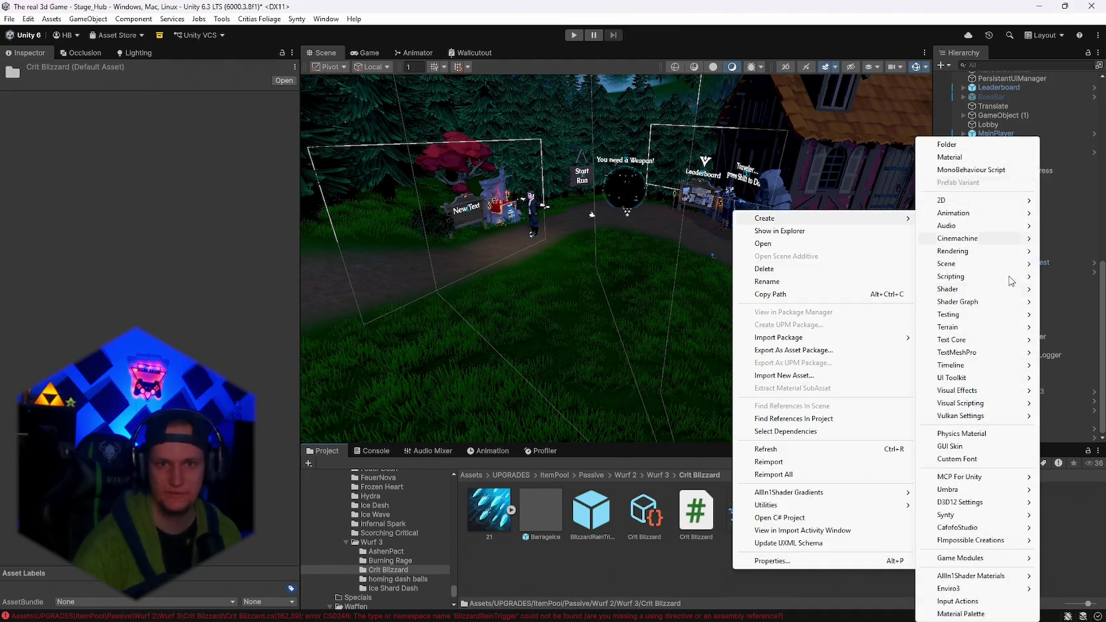
mouse_move(988, 276)
left_click(808, 301)
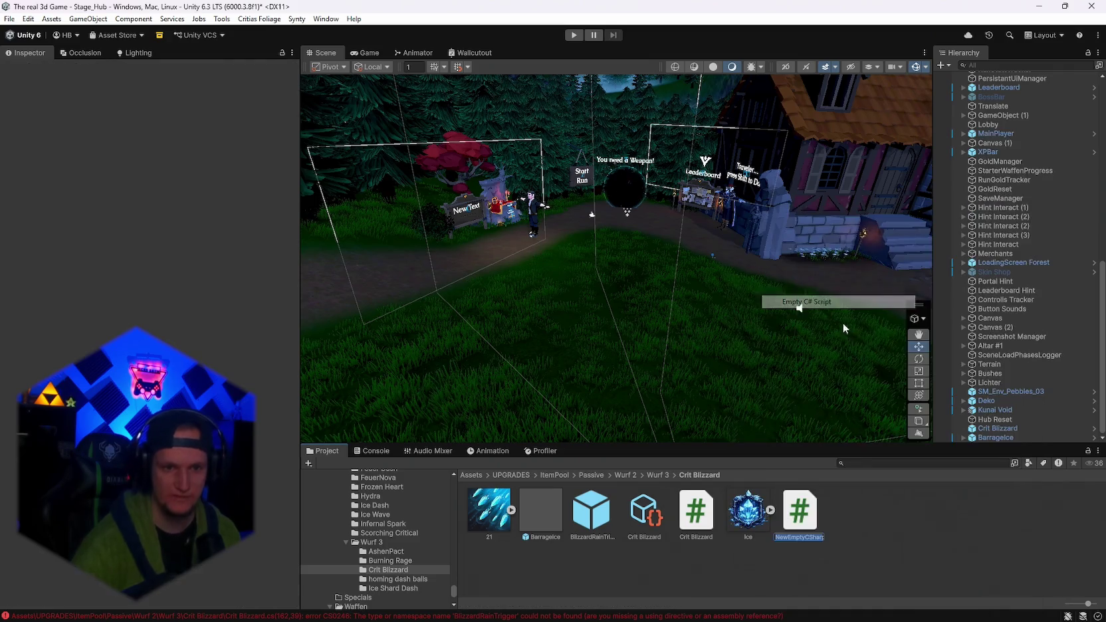
type("Trigger")
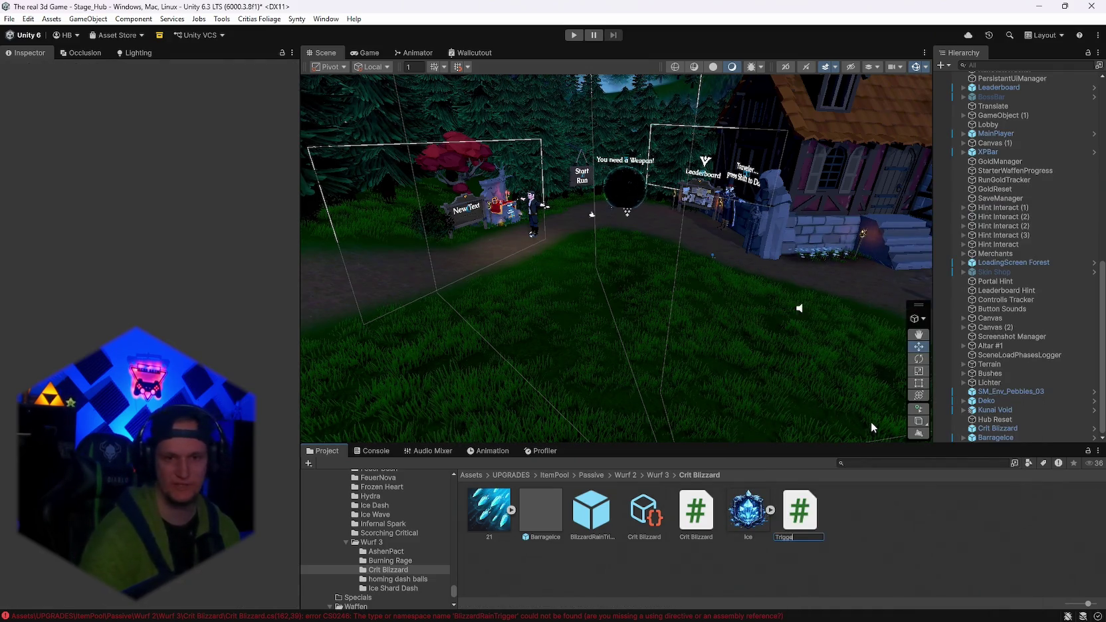
key("Return")
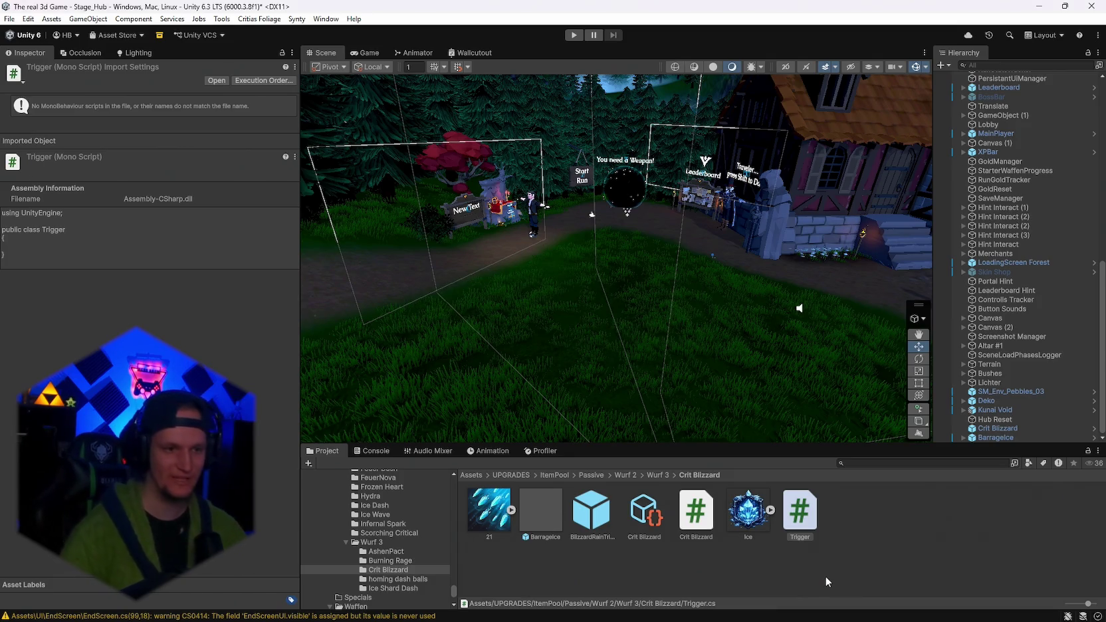
Check the Console after compiling, then enlarge the Project asset browser area.
left_click(372, 451)
left_click(323, 453)
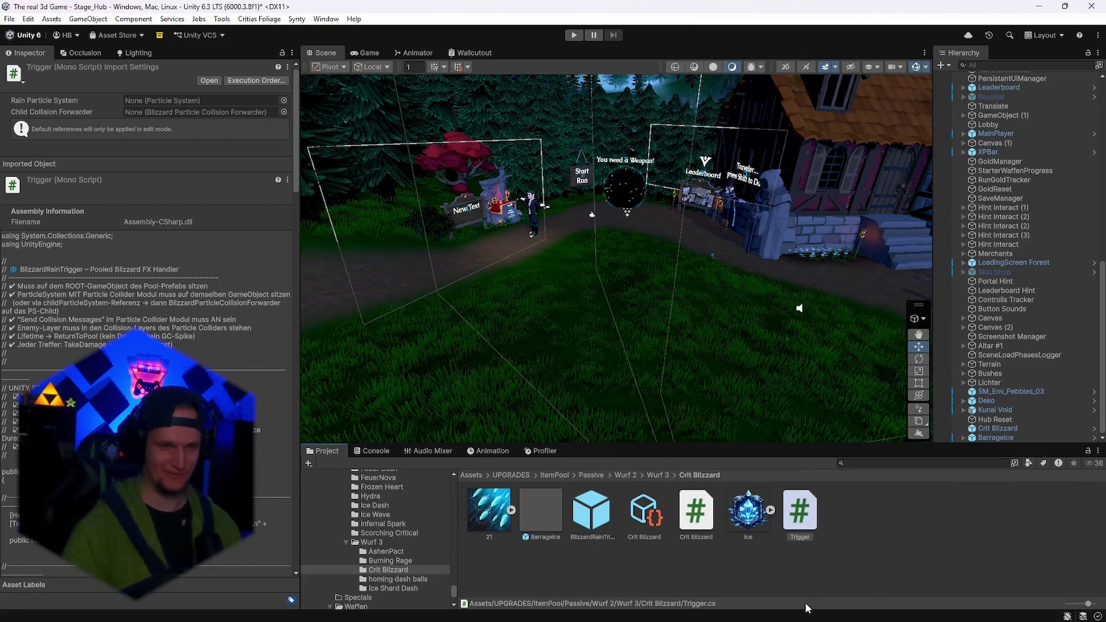
left_click_drag(643, 444, 646, 397)
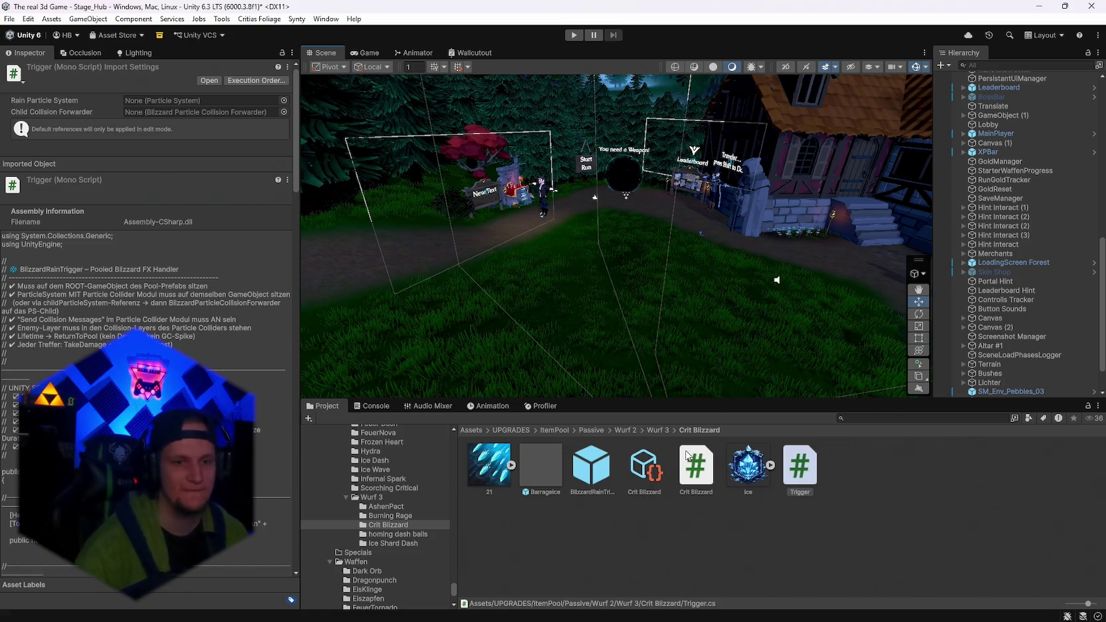
Review the Crit Blizzard upgrade data and its Passive_BlizzardRain script source.
left_click(639, 485)
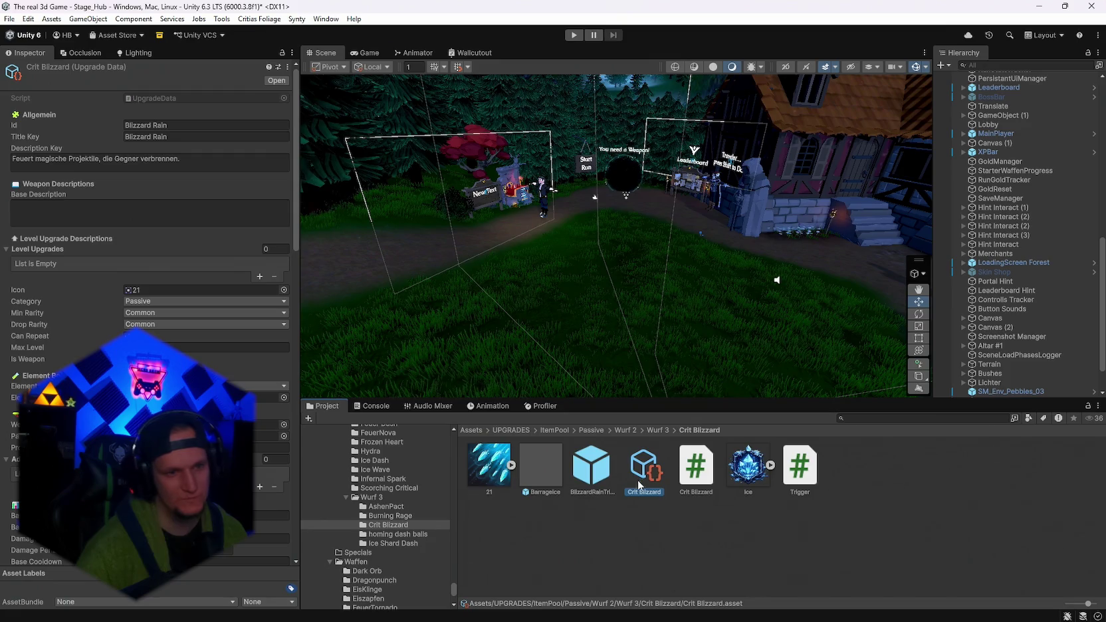
scroll(150, 266, "down", 10)
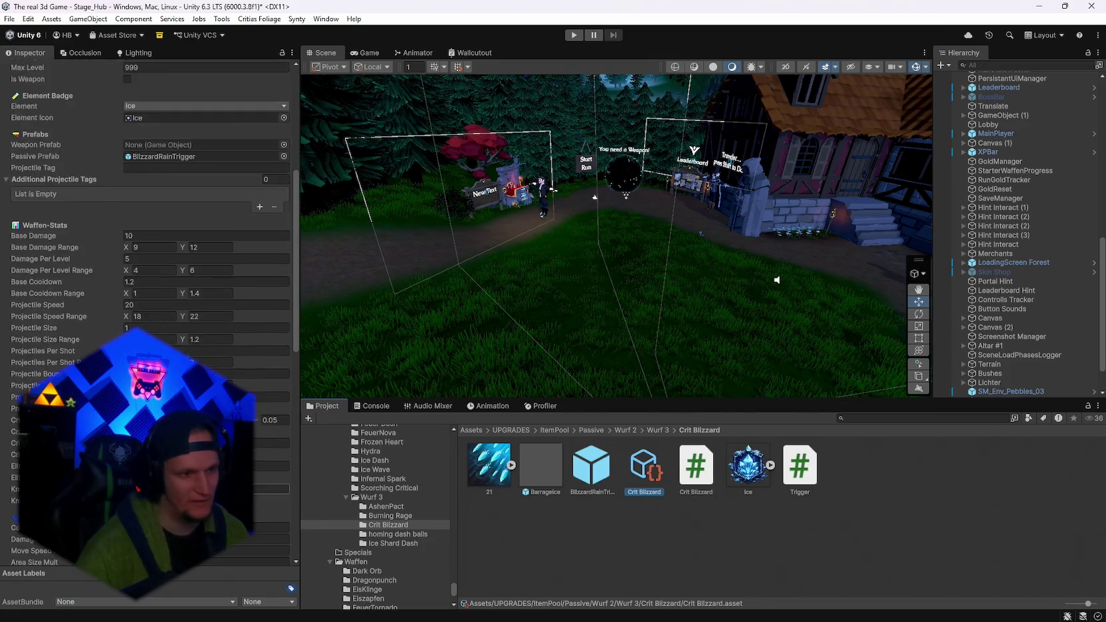
scroll(150, 266, "up", 10)
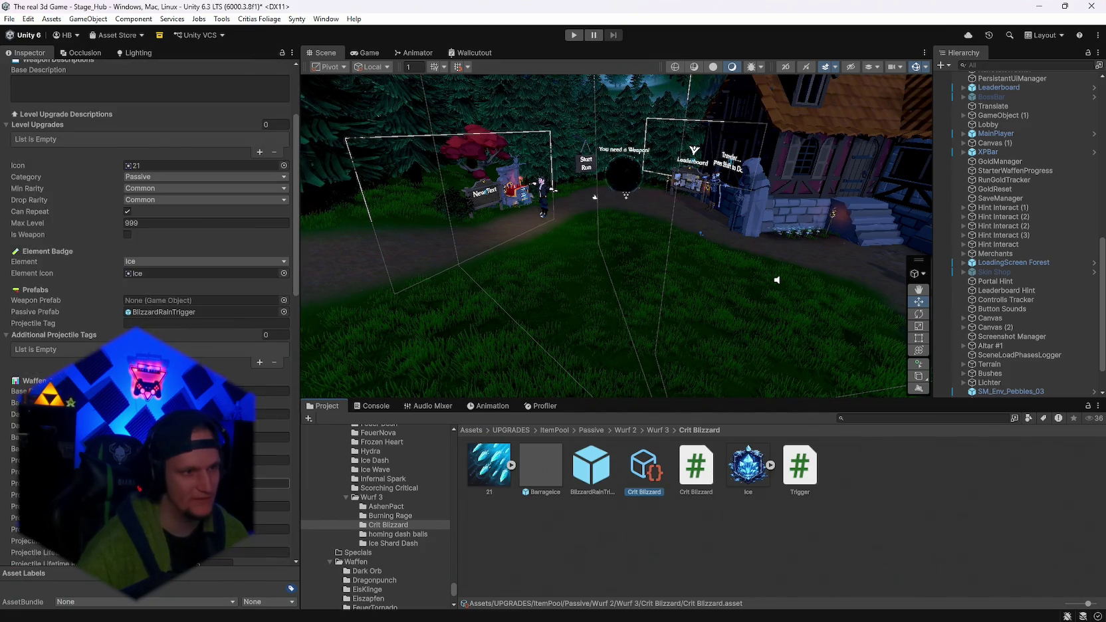
left_click(706, 472)
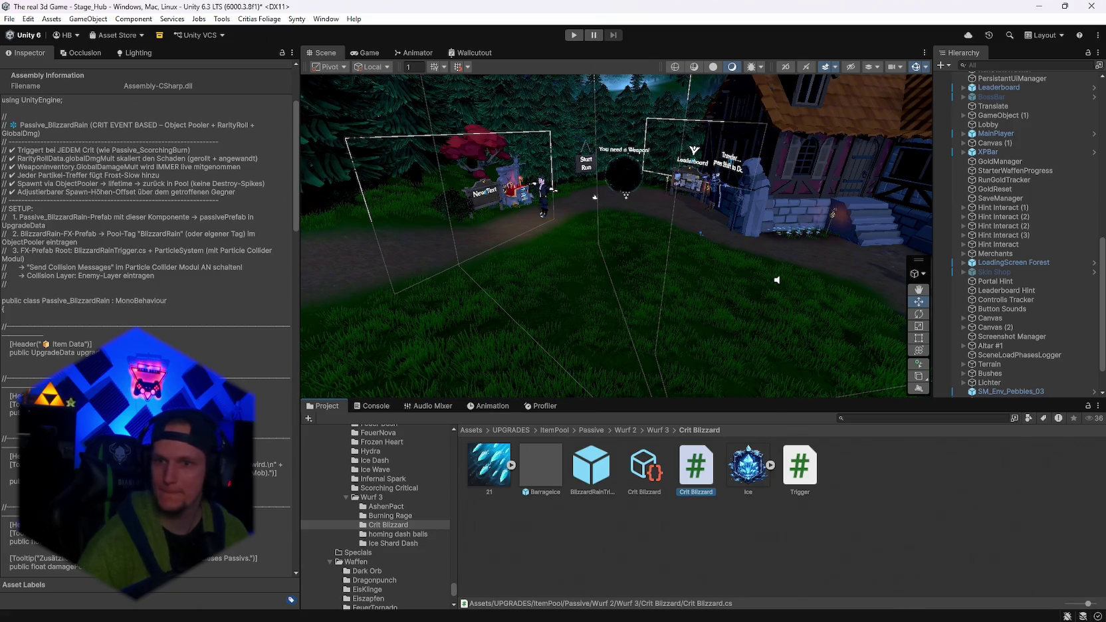
key("alt+Tab")
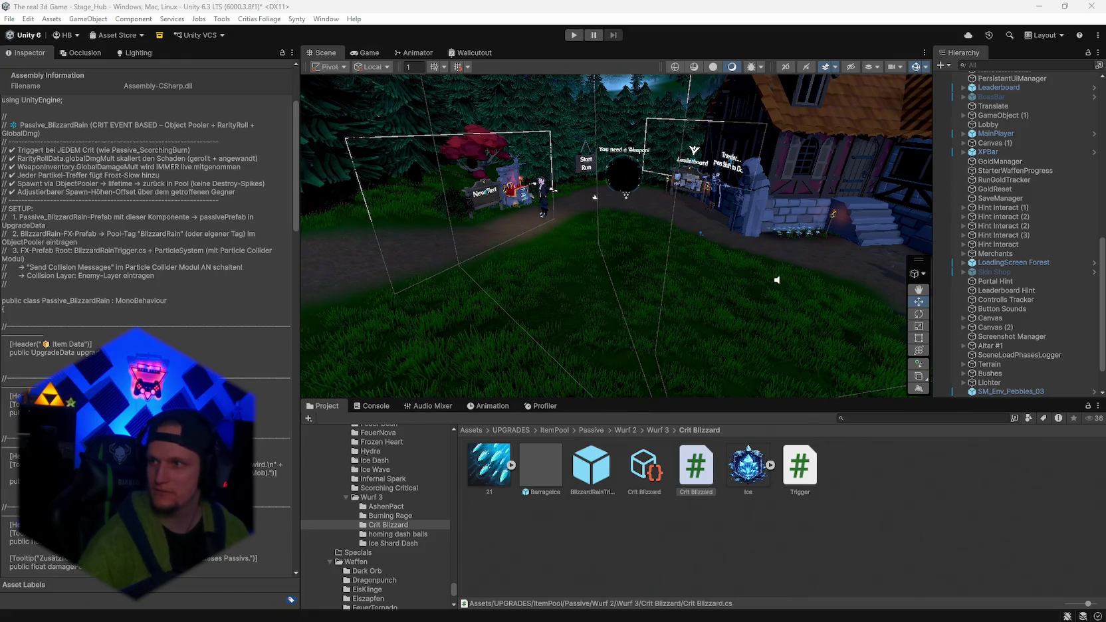
Add the Blizzard Rain Trigger script to the BarrageIce particle prefab.
left_click(536, 465)
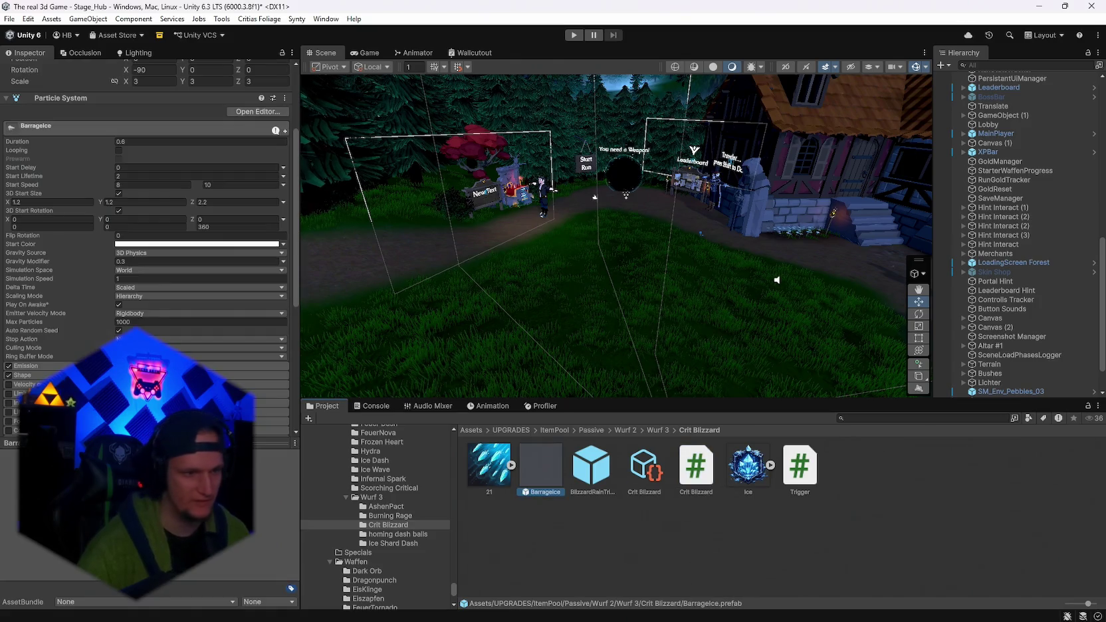
scroll(146, 266, "down", 10)
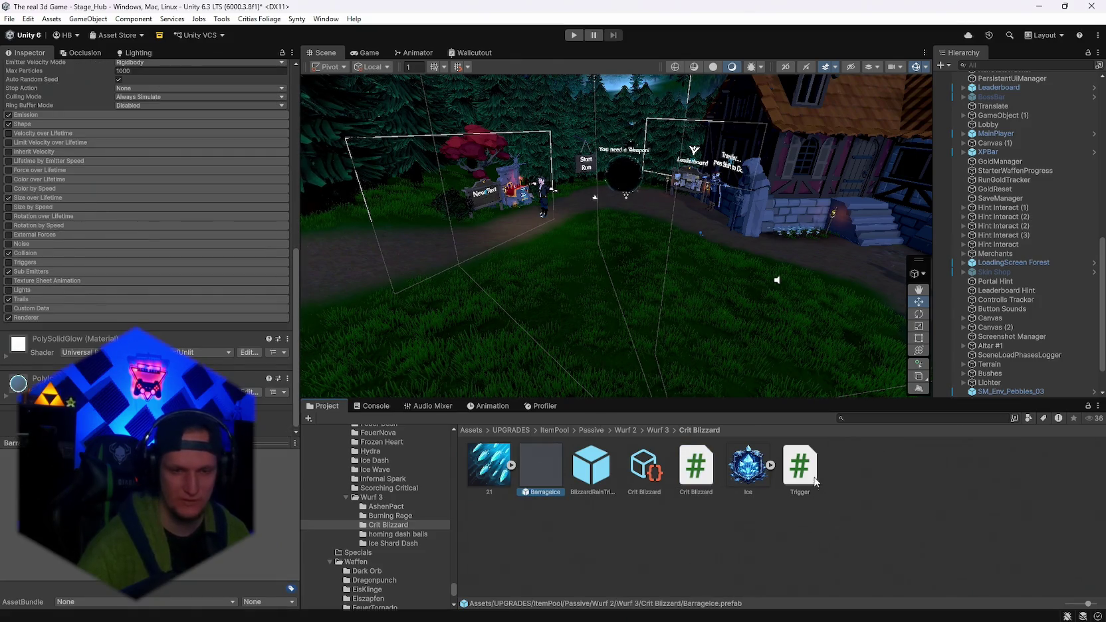
mouse_move(816, 482)
left_mouse_down()
mouse_move(233, 346)
mouse_move(42, 331)
left_mouse_up()
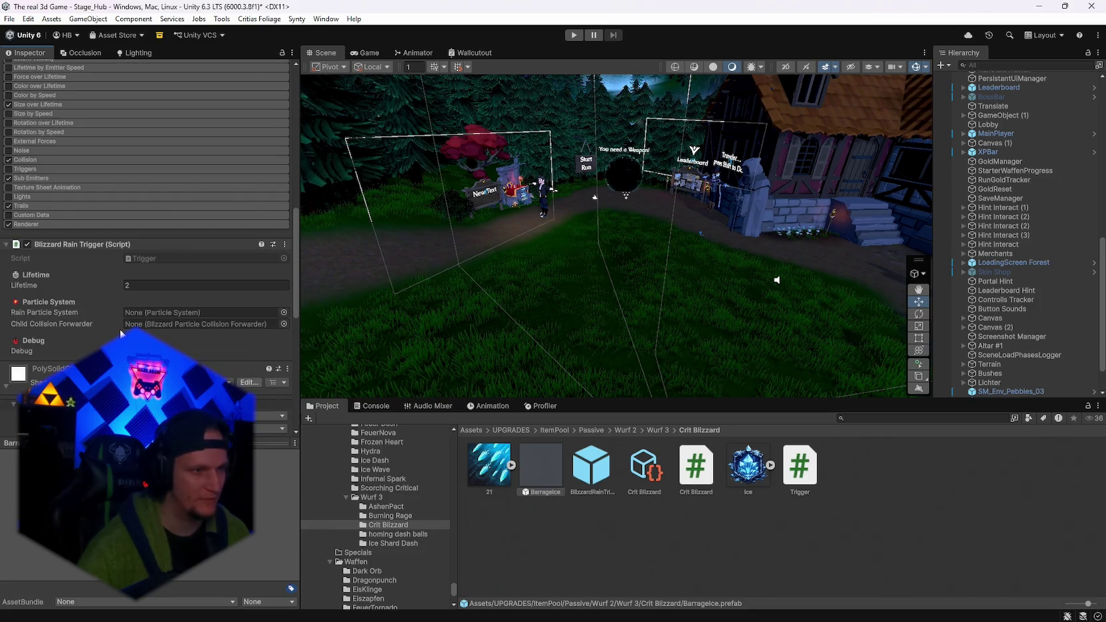
Assign BarrageIce's own Particle System to the Rain Particle System field.
scroll(104, 300, "up", 15)
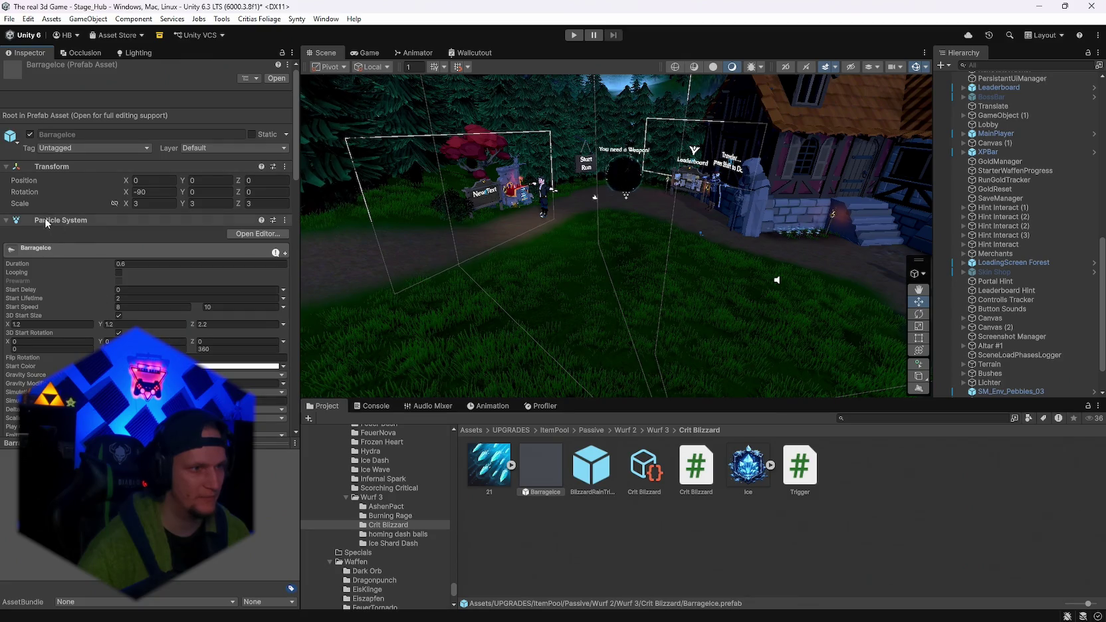
scroll(47, 223, "down", 10)
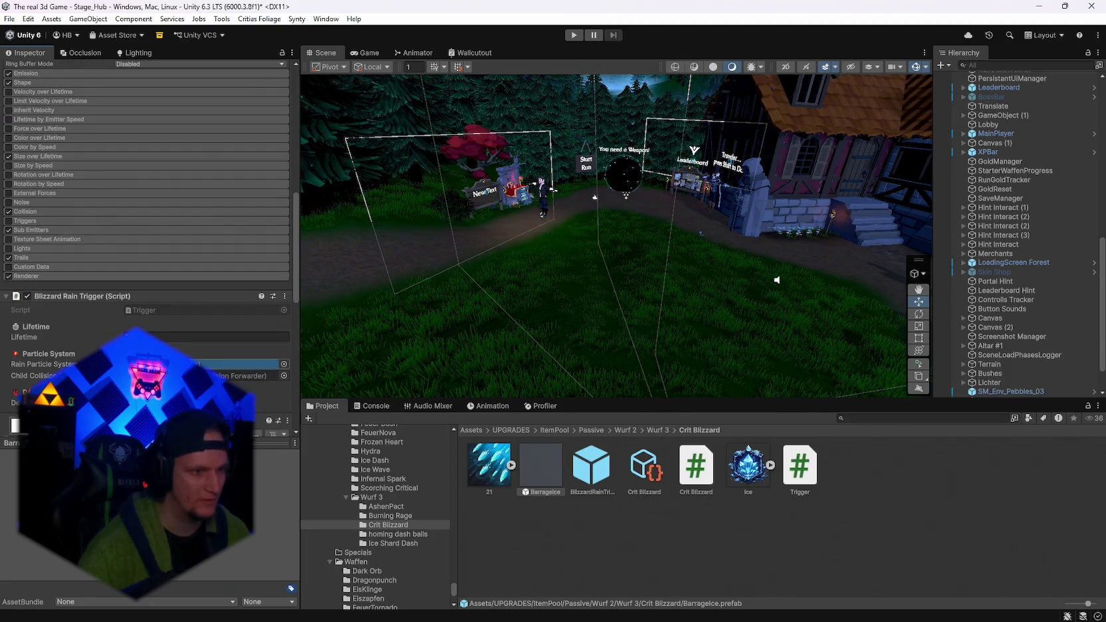
left_click_drag(220, 365, 219, 364)
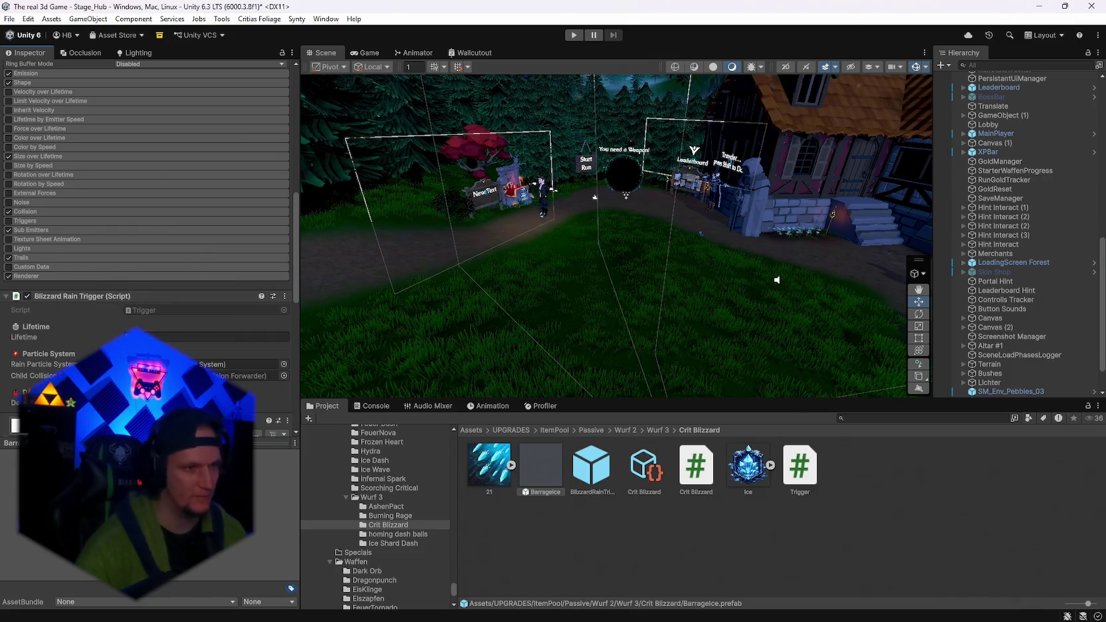
scroll(146, 200, "up", 5)
scroll(146, 230, "up", 8)
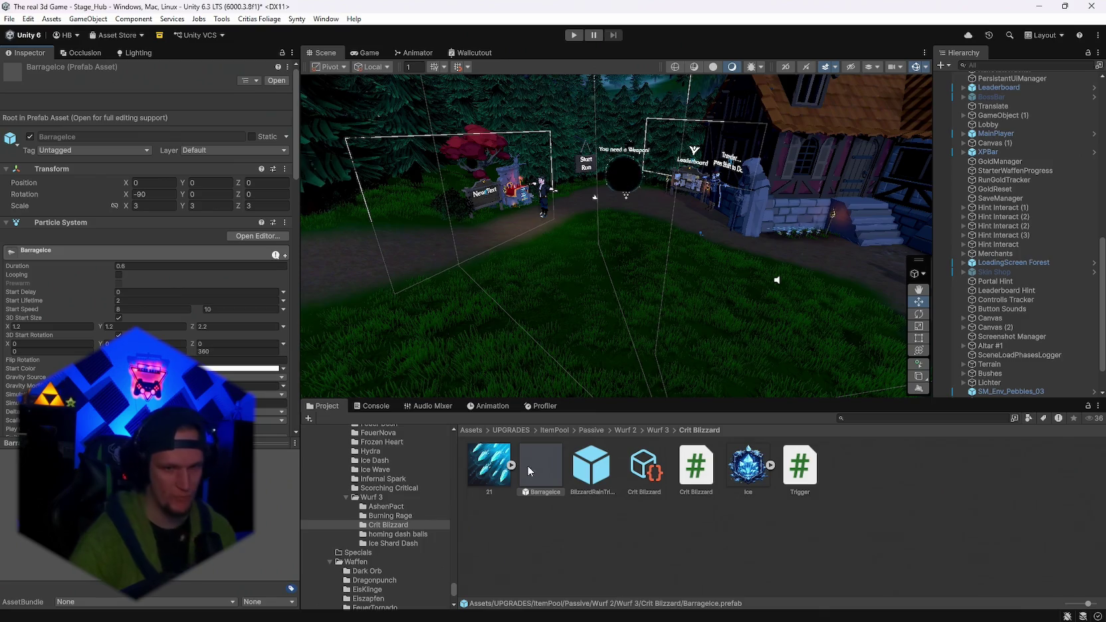
Add Passive_Blizzard Rain to BlizzardRainTrigger with Crit Blizzard upgrade data and pool tag BlizzardRain.
left_click(592, 467)
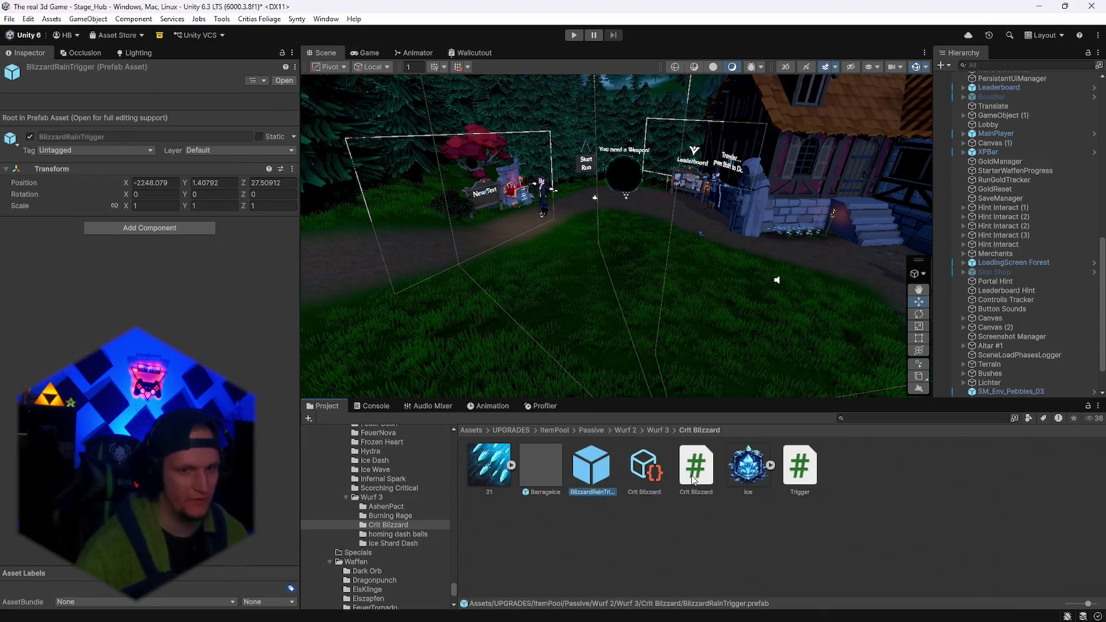
left_click_drag(131, 235, 108, 215)
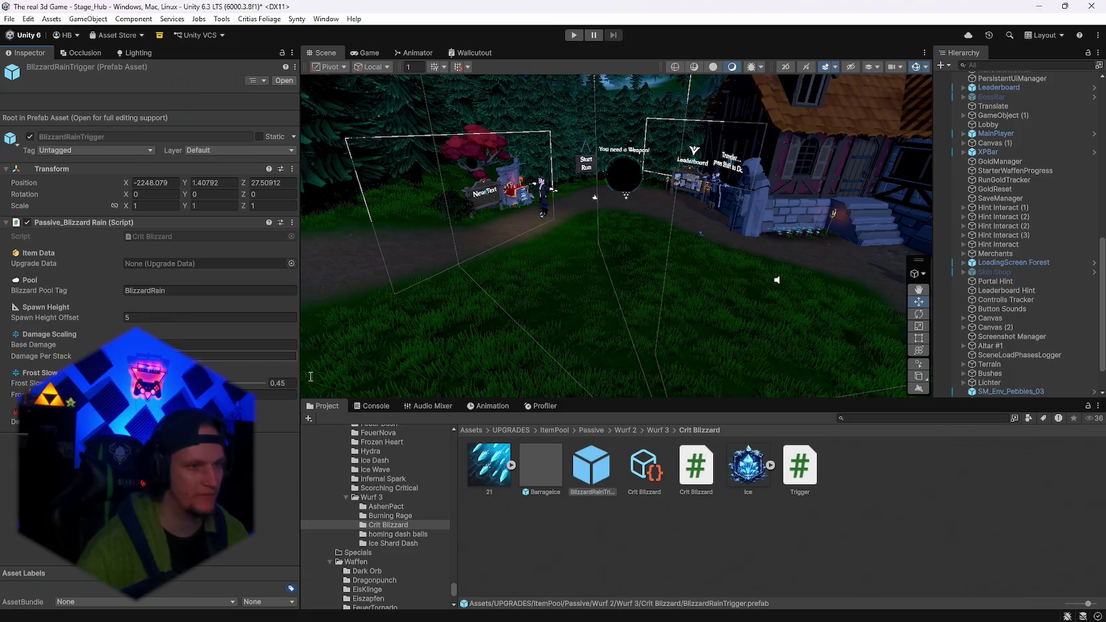
left_click_drag(645, 465, 137, 265)
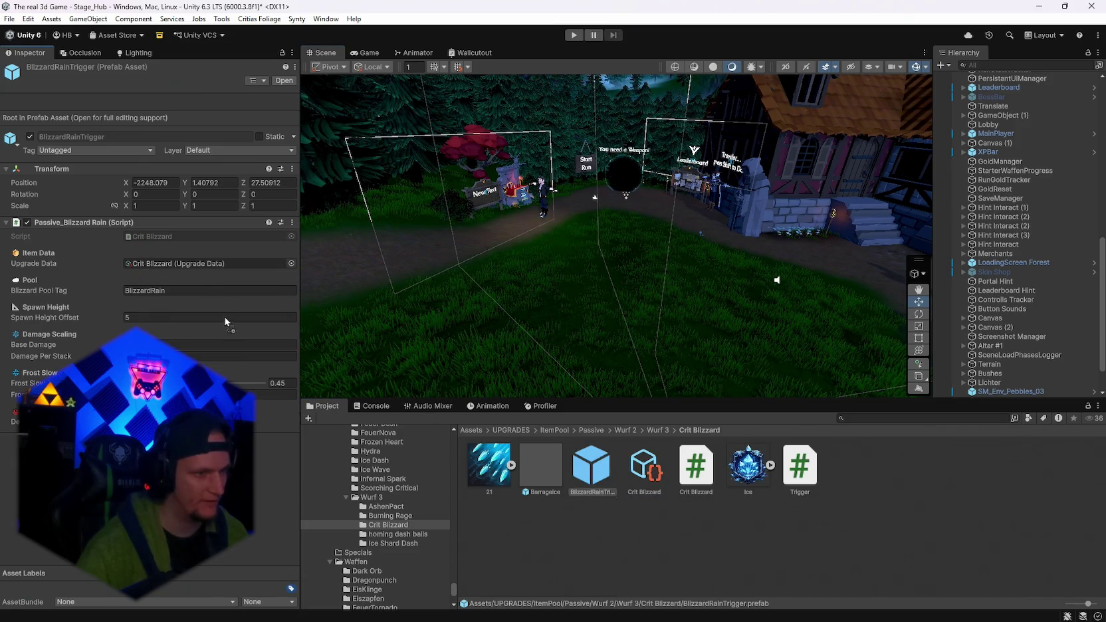
left_click(183, 290)
Add a BlizzardRain entry to the ObjectPooler's pools list and check its prefab overrides.
scroll(1010, 169, "up", 10)
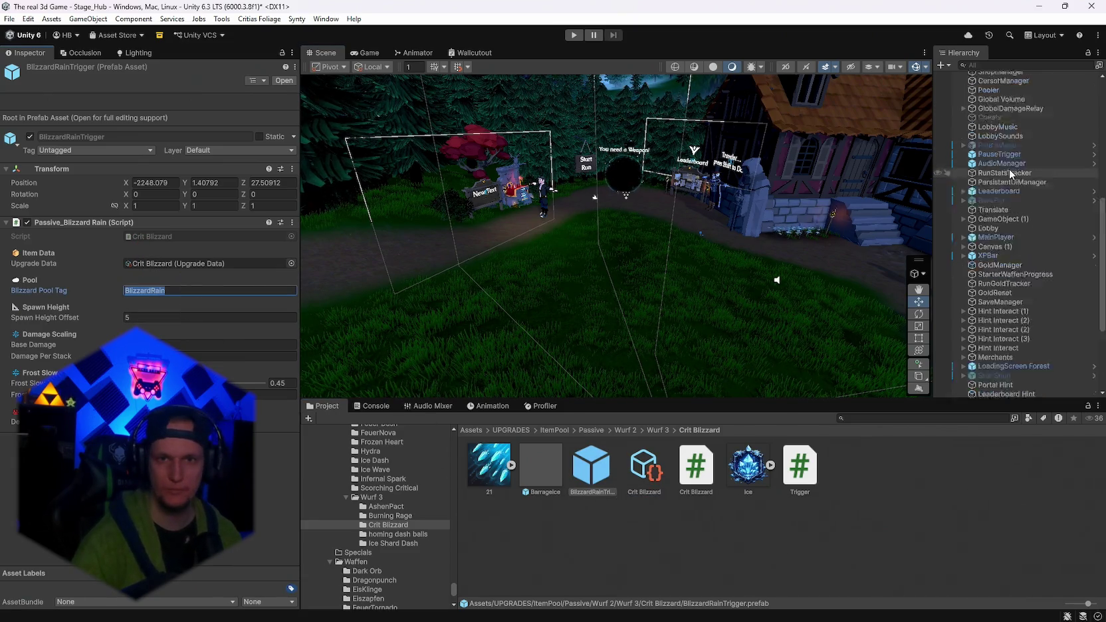
scroll(1023, 188, "up", 5)
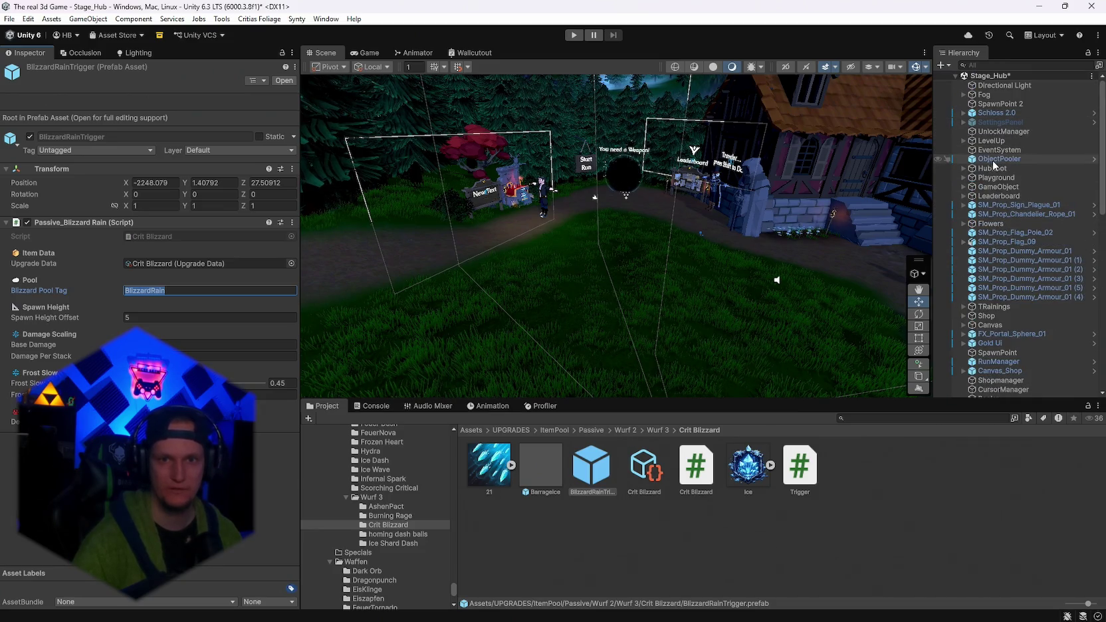
left_click(1024, 159)
left_click_drag(292, 73, 285, 602)
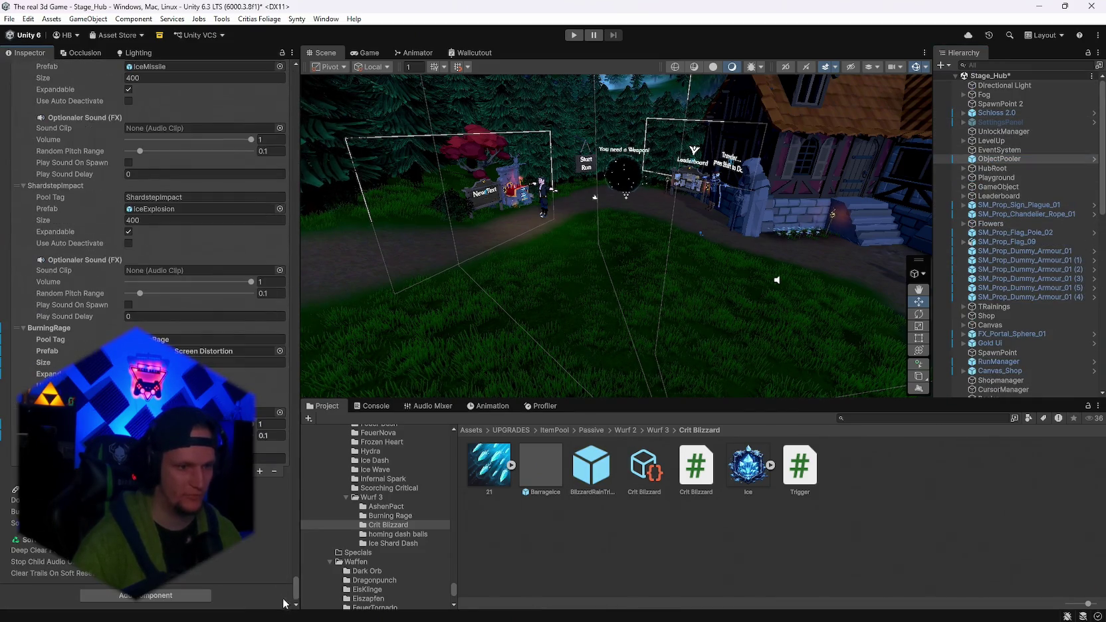
left_click(259, 471)
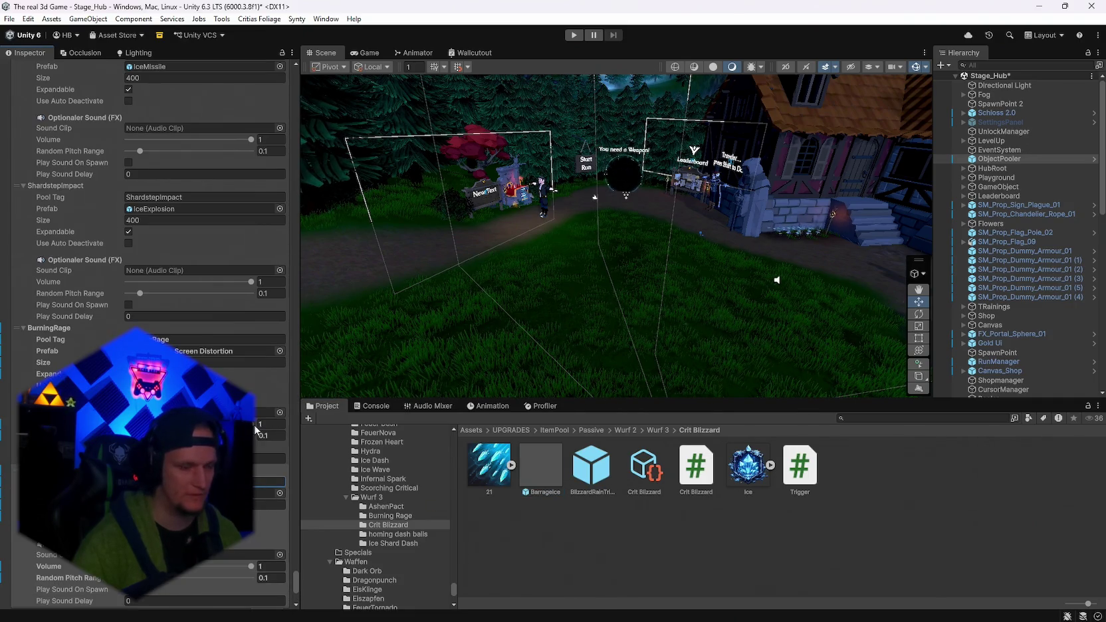
scroll(188, 298, "up", 10)
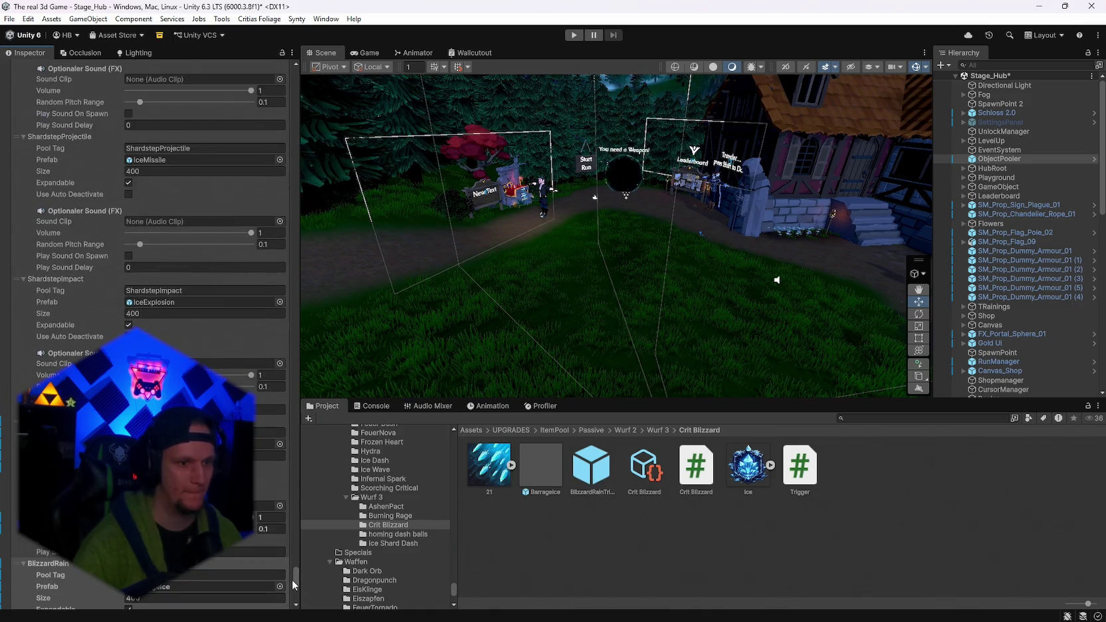
scroll(224, 79, "up", 5)
left_click(61, 114)
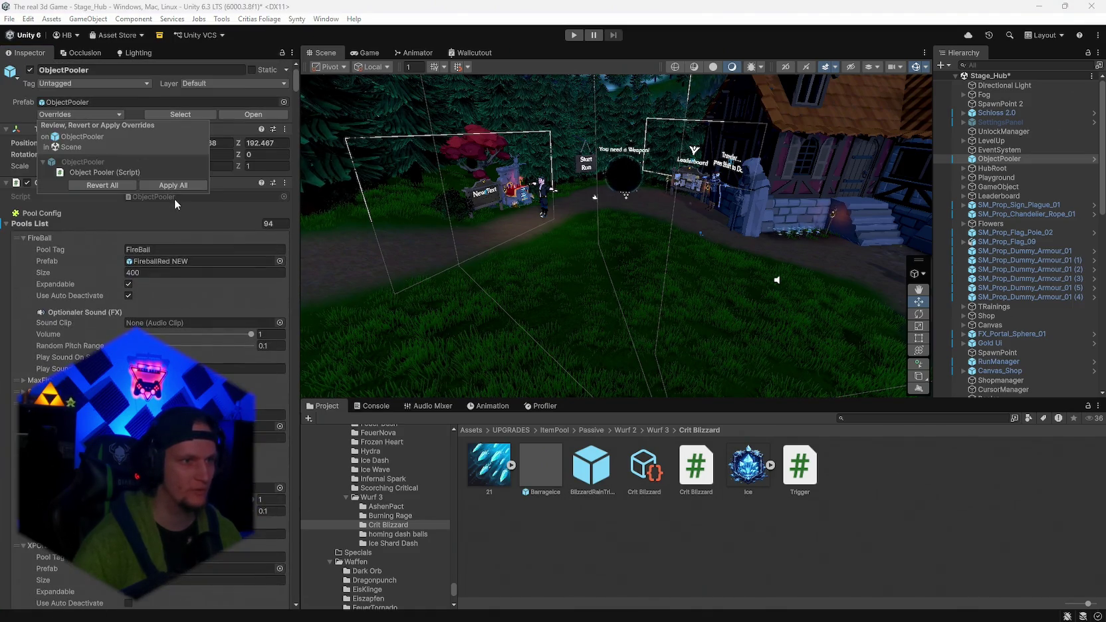
Check the Crit Blizzard upgrade data asset, then return to the BlizzardRainTrigger prefab.
left_click(644, 469)
scroll(149, 266, "down", 8)
scroll(149, 266, "up", 5)
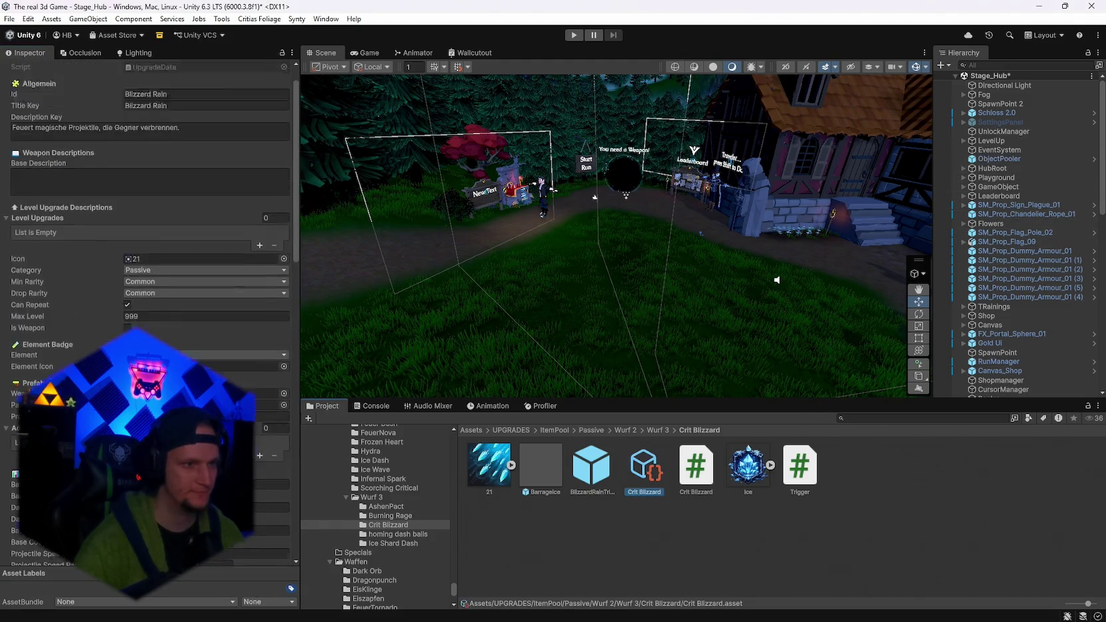
left_click(591, 475)
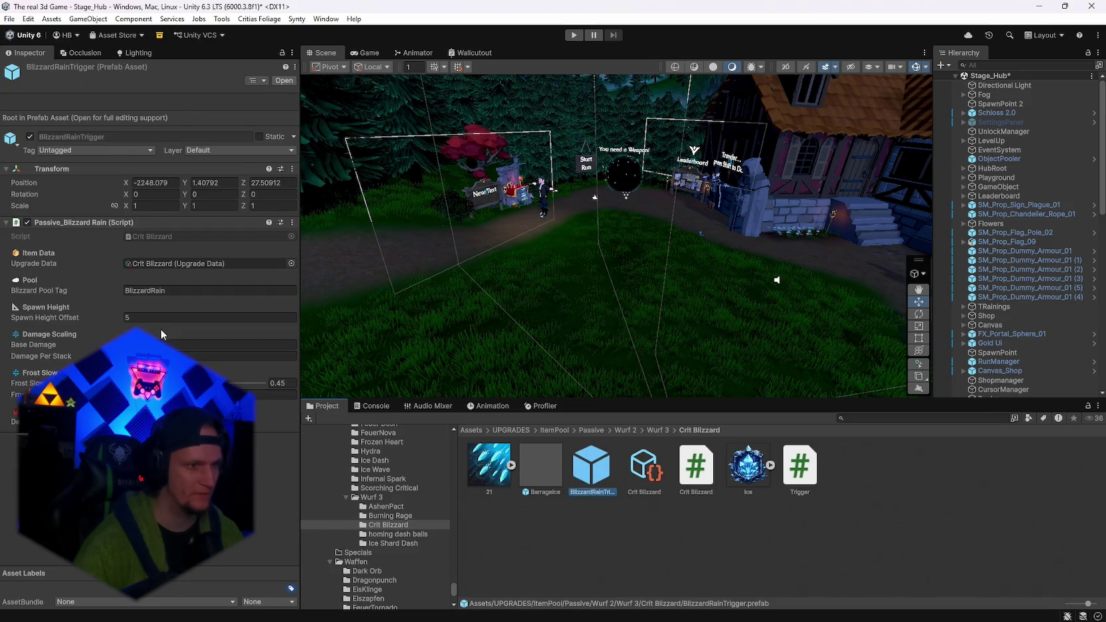
Set the Passive_Blizzard Rain Spawn Height Offset to 10 on BlizzardRainTrigger.
left_click(78, 315)
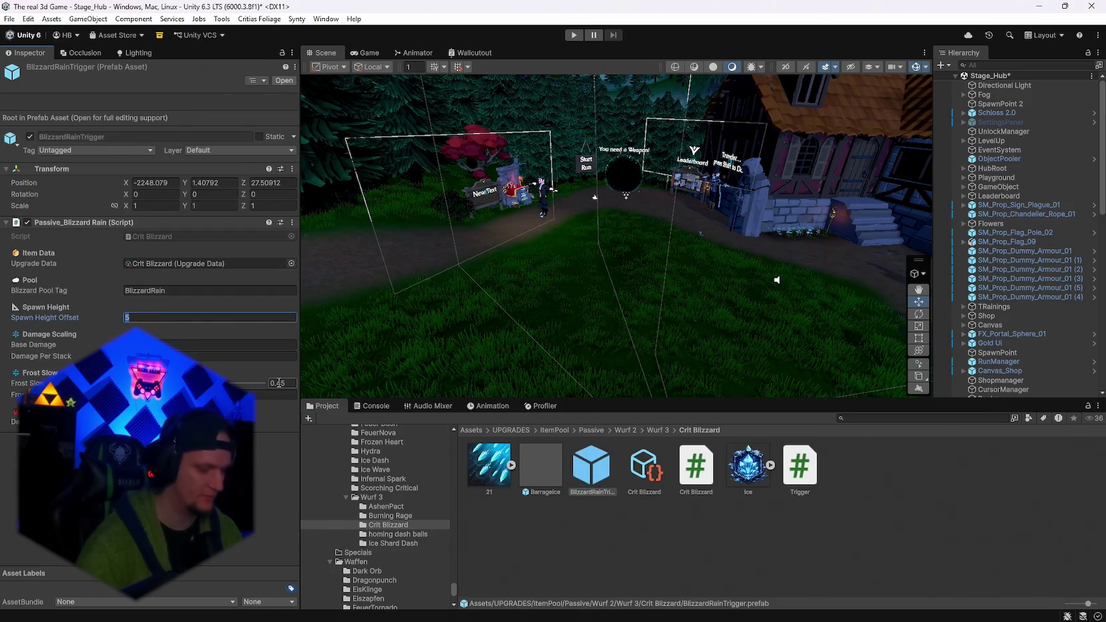
type("10")
left_click(38, 346)
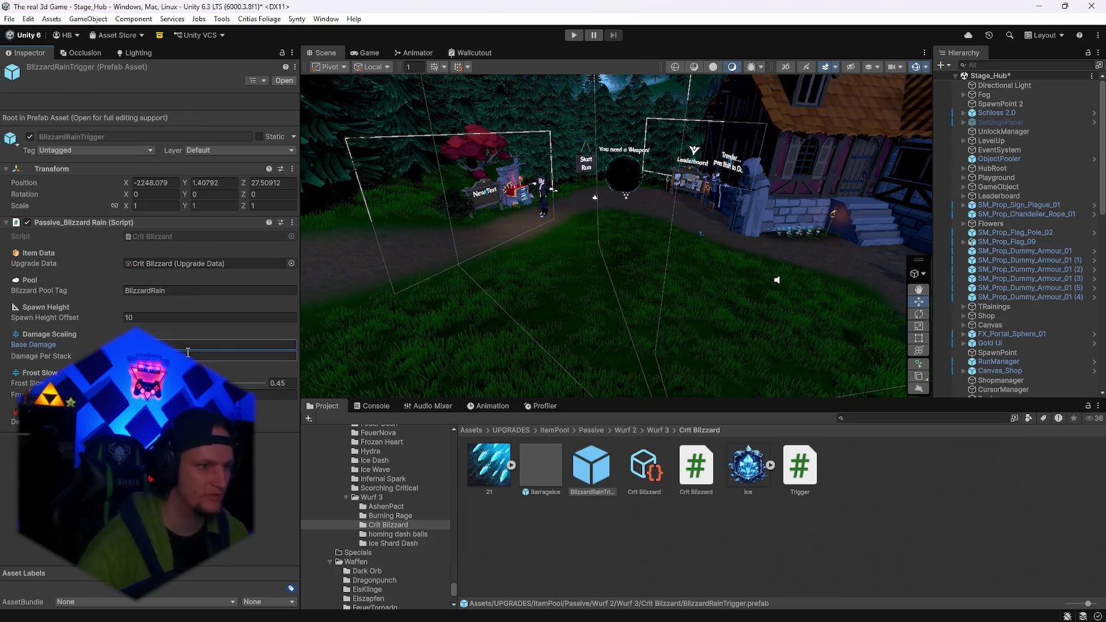
mouse_move(54, 361)
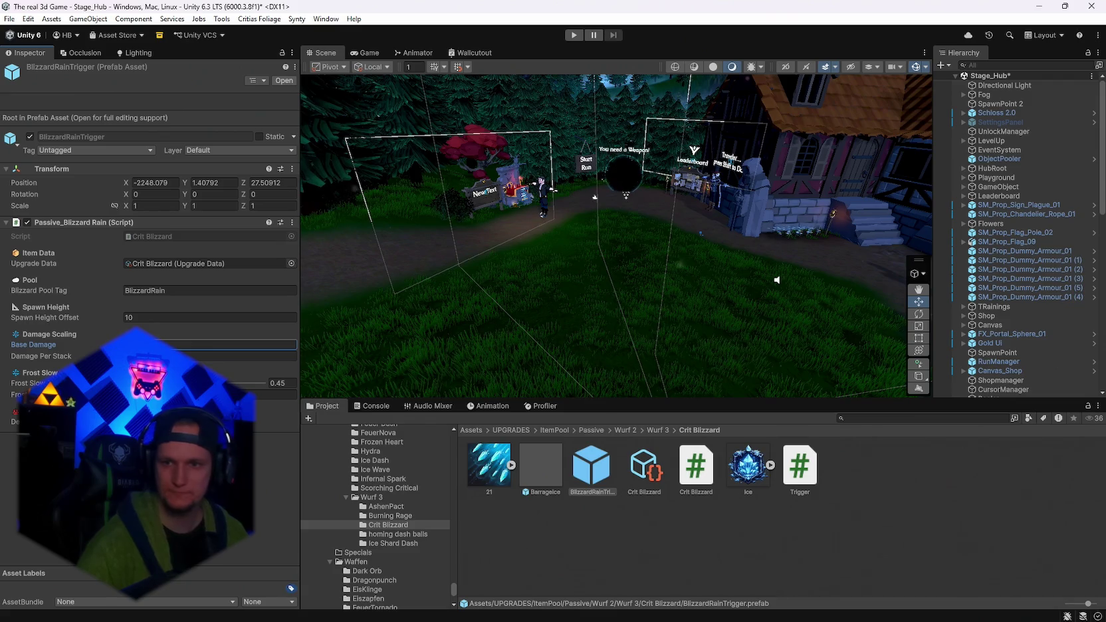
key("Return")
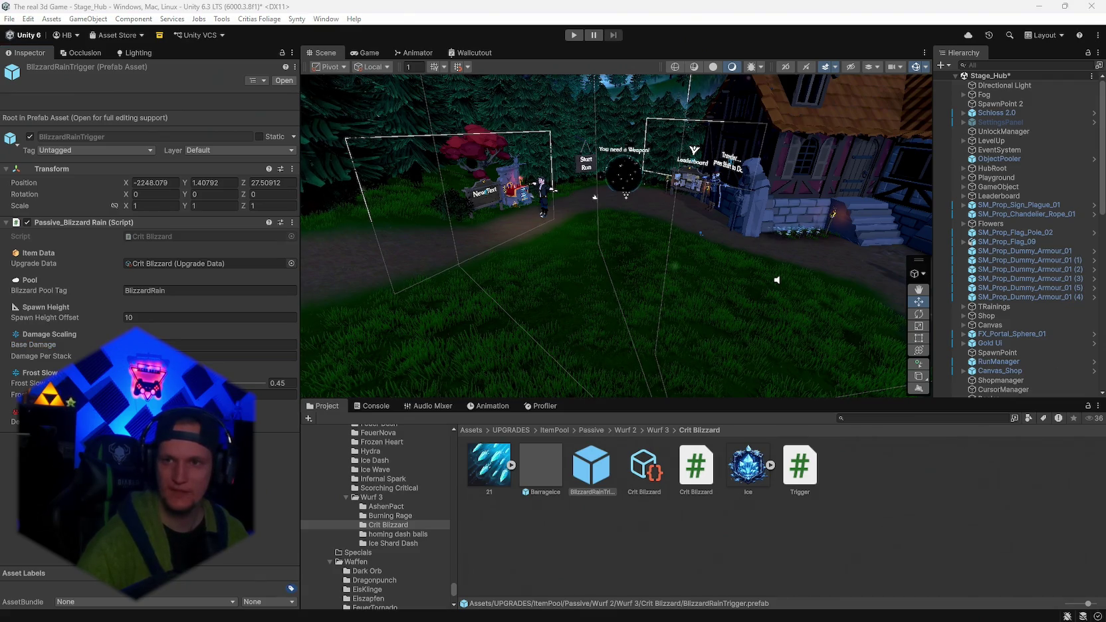
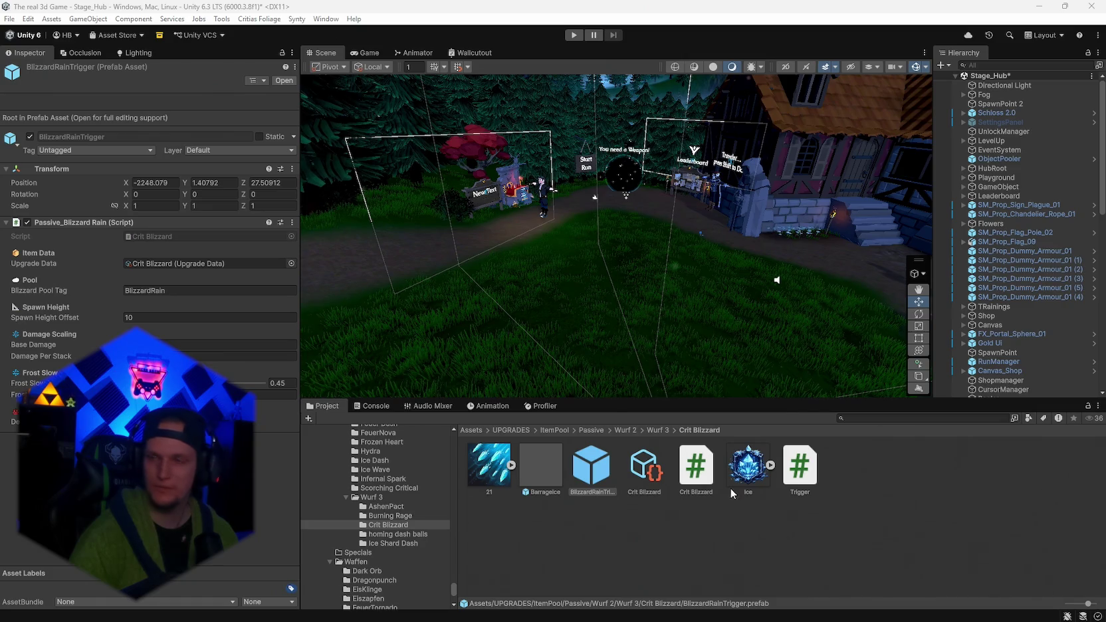
Review the CS0101/CS0111 duplicate BlizzardRainTrigger errors in the Console, then return to the Crit Blizzard folder.
mouse_move(758, 621)
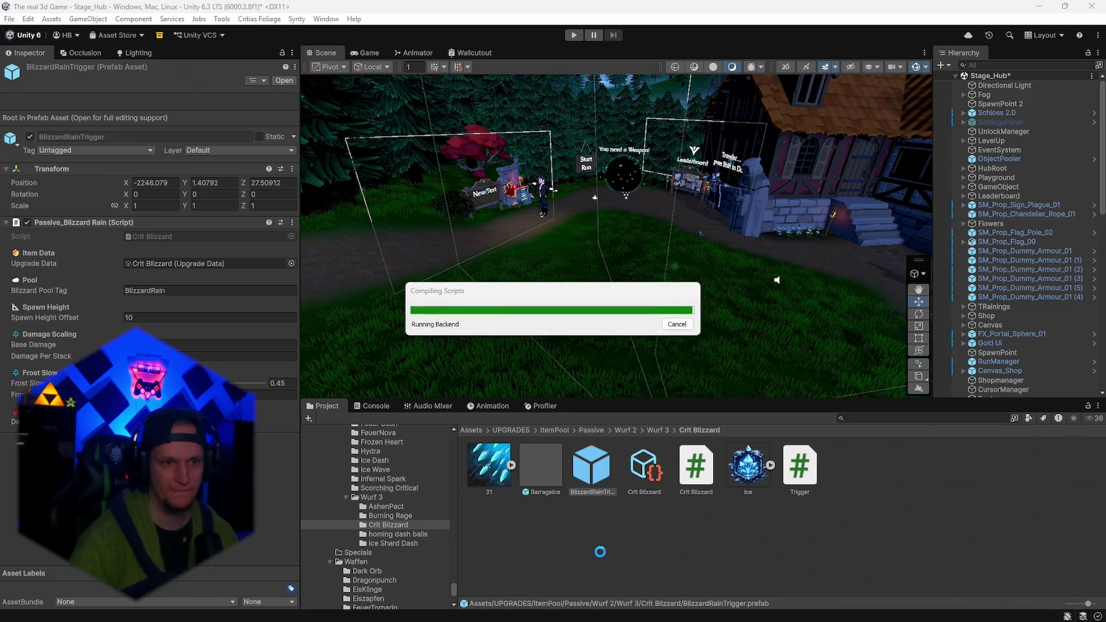
left_click(376, 406)
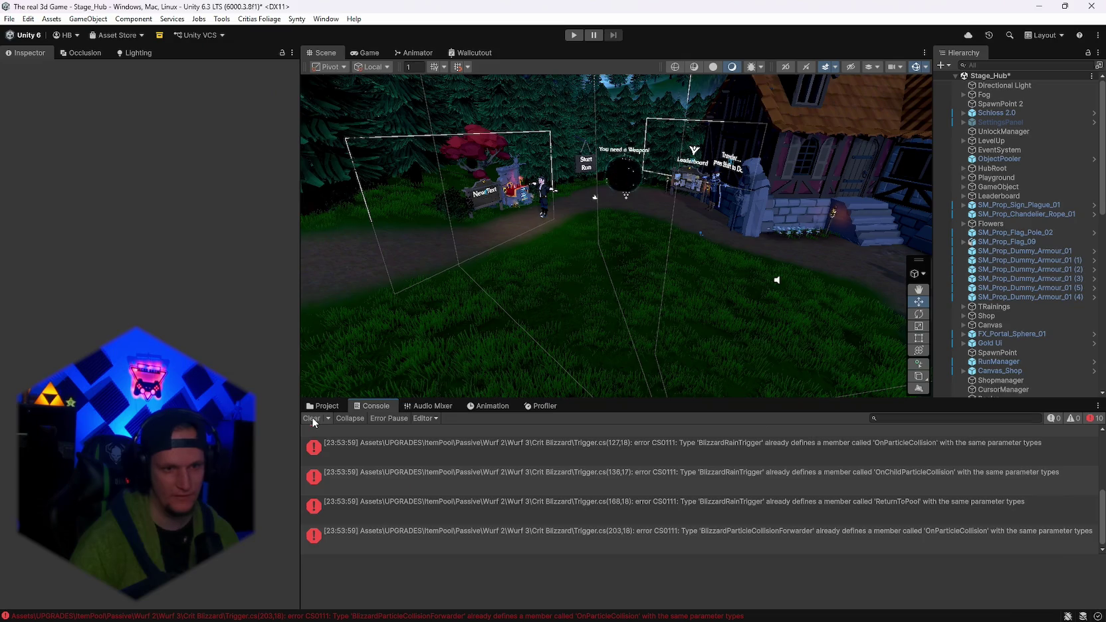
left_click(312, 419)
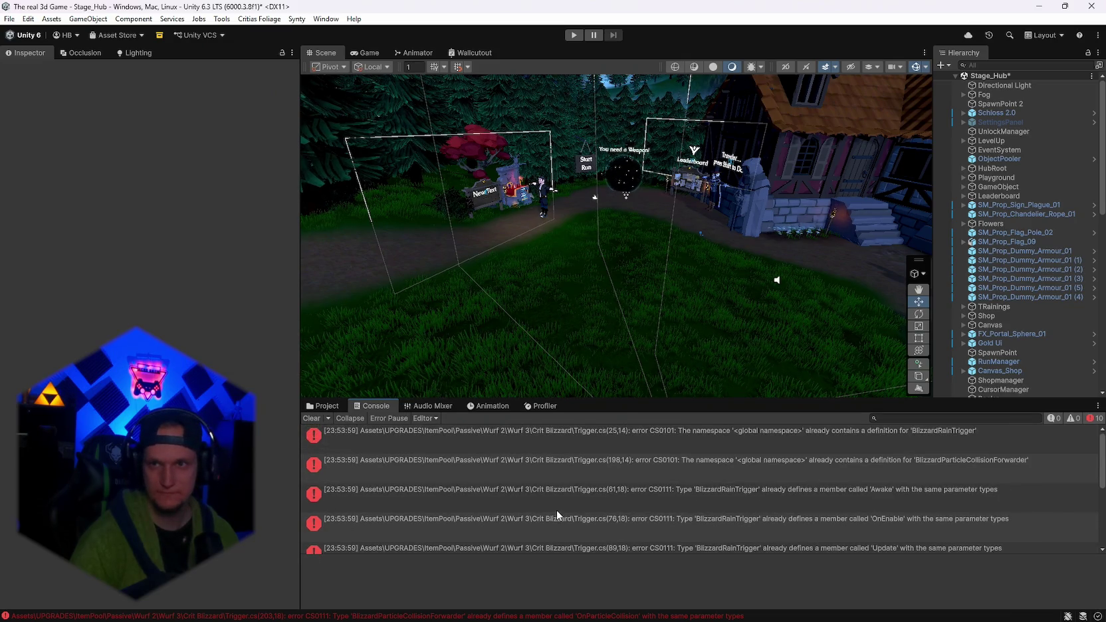
scroll(556, 510, "down", 5)
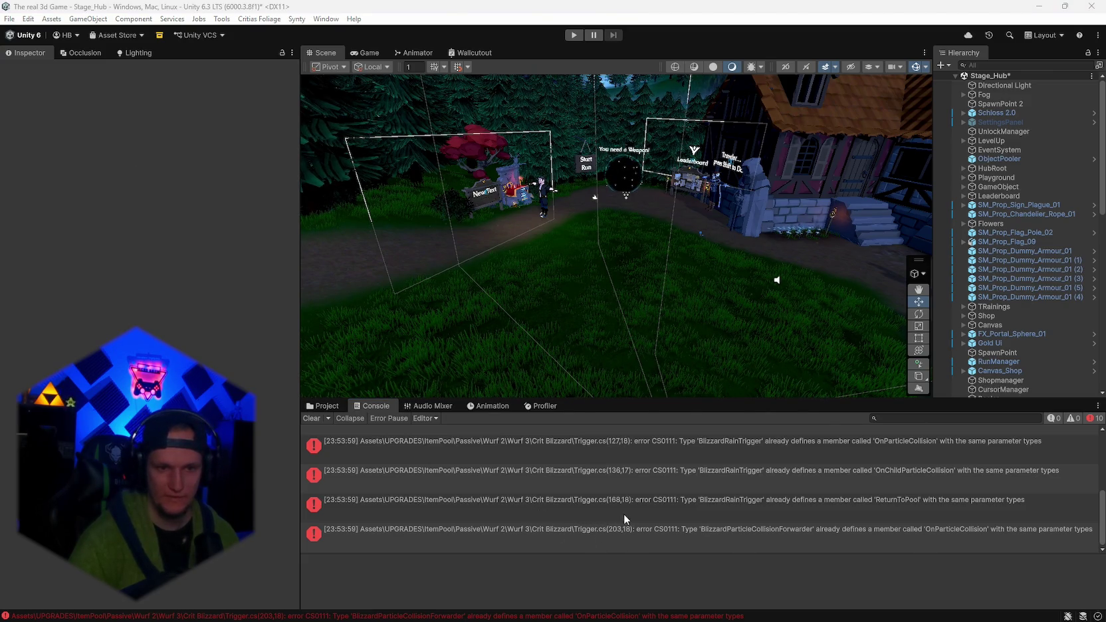
left_click(326, 406)
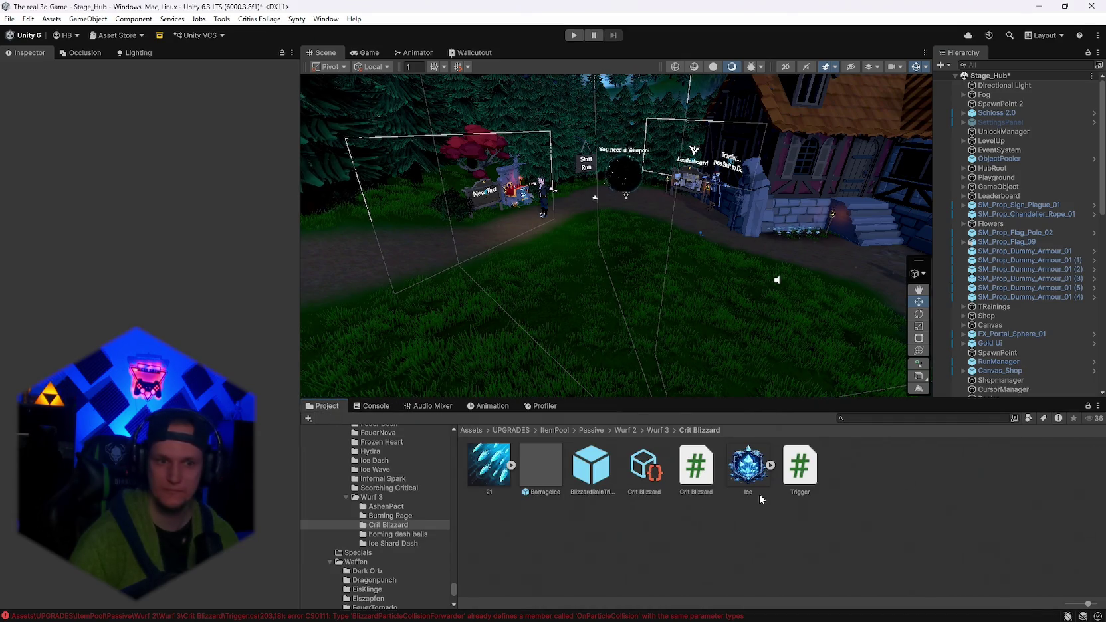
Compare the code of the Crit Blizzard and Trigger scripts in the Inspector.
left_click(700, 486)
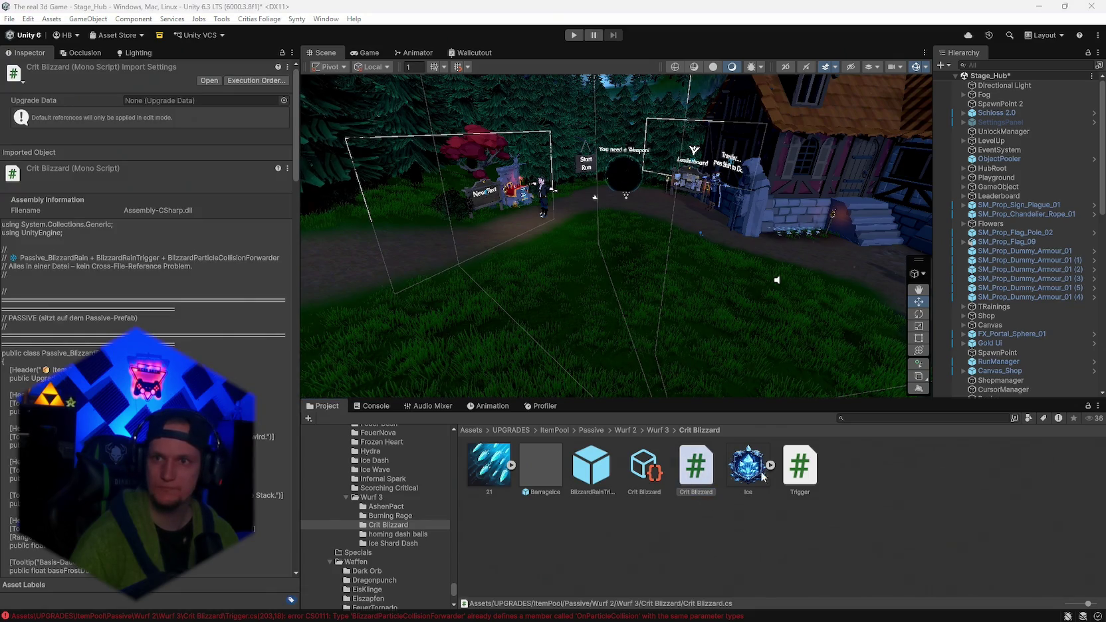
left_click(812, 470)
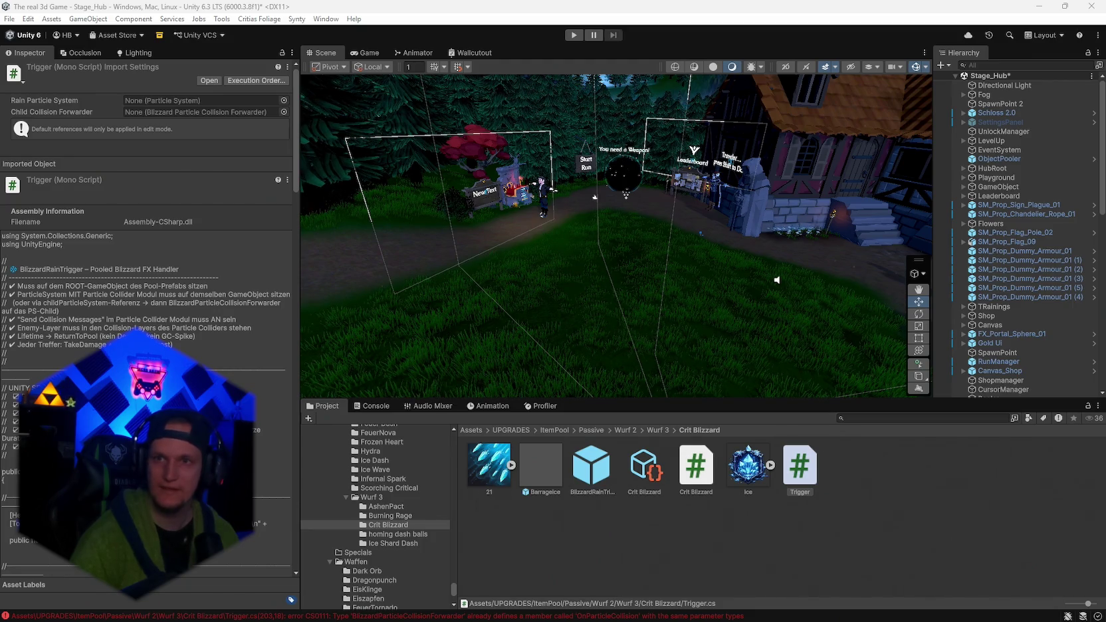
left_click(696, 465)
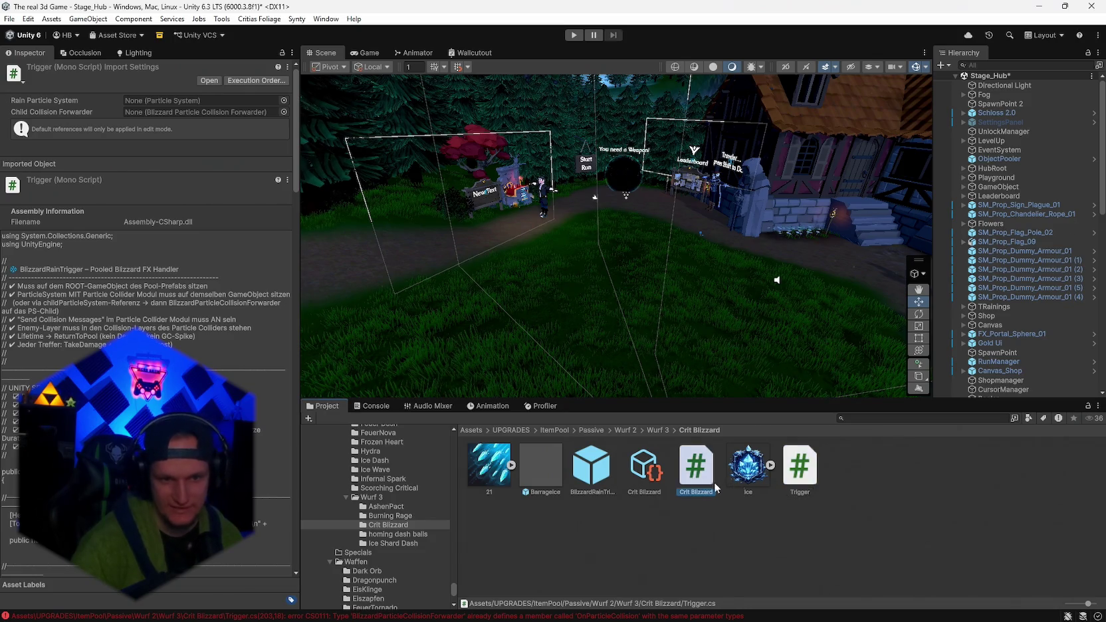
left_click(812, 473)
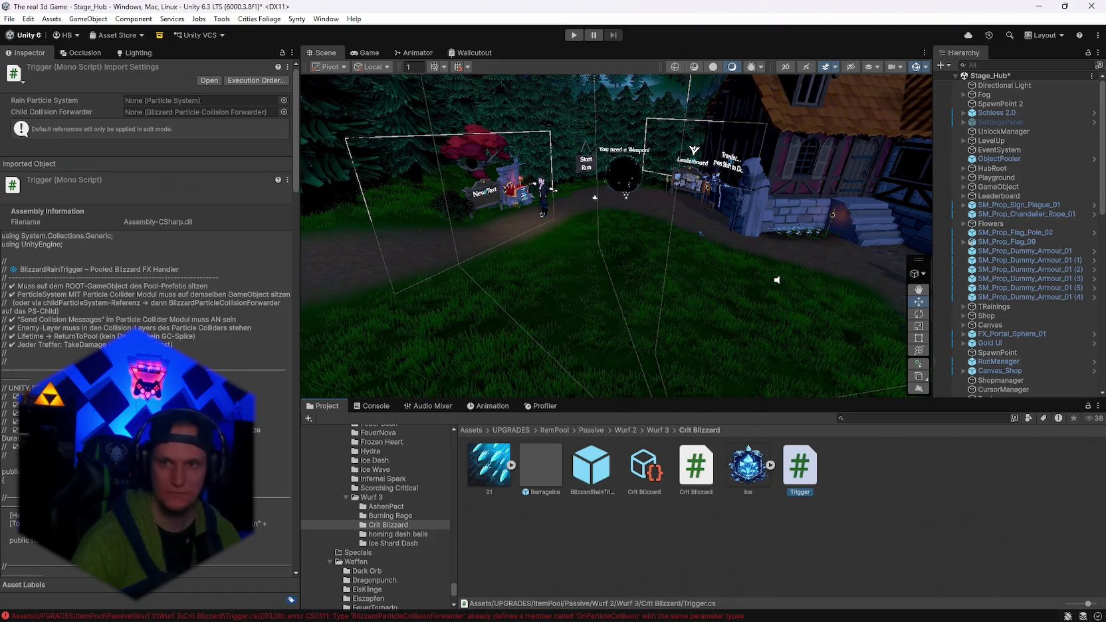
Delete Trigger.cs from the Crit Blizzard folder and confirm the deletion.
mouse_move(750, 613)
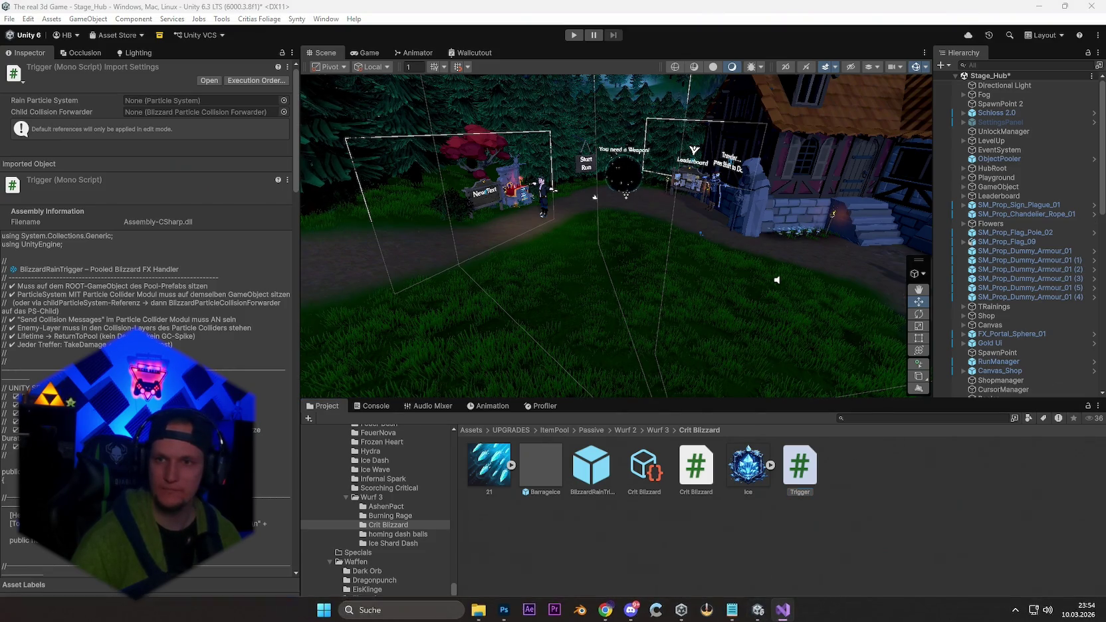
left_click(700, 473)
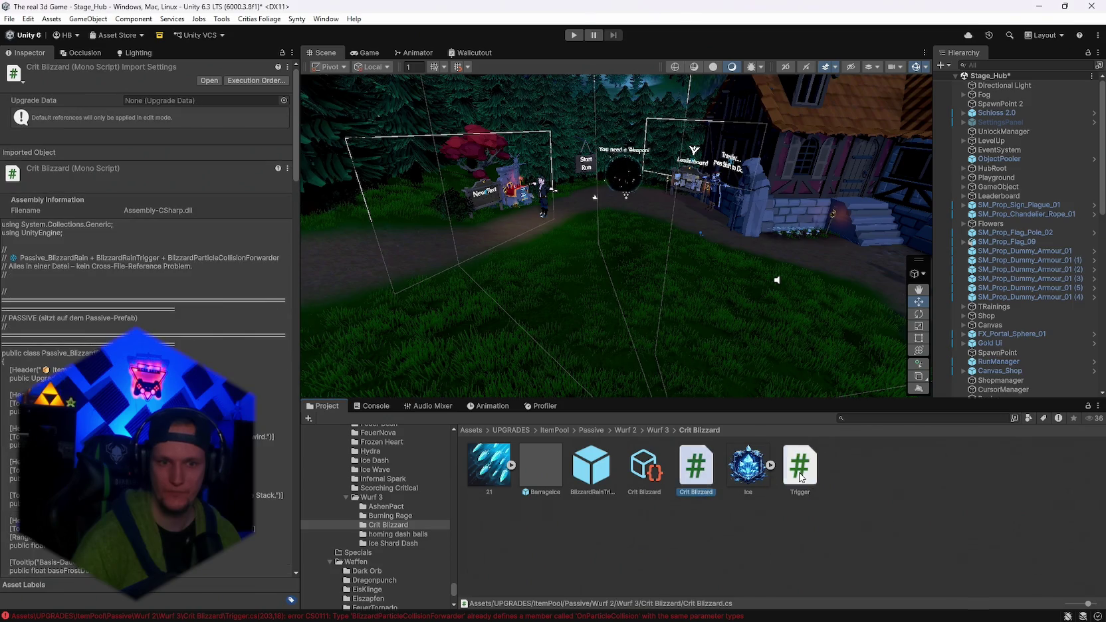
left_click(801, 477)
key("Delete")
key("Return")
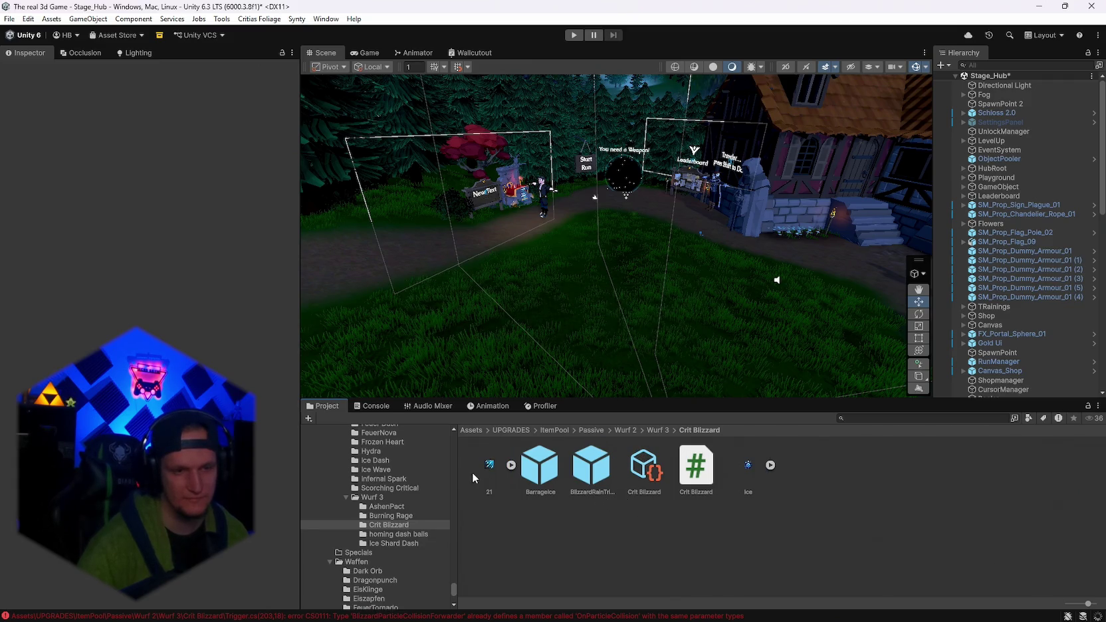
Check for remaining compile errors, then inspect the Crit Blizzard script and both prefabs.
left_click(367, 406)
left_click(322, 405)
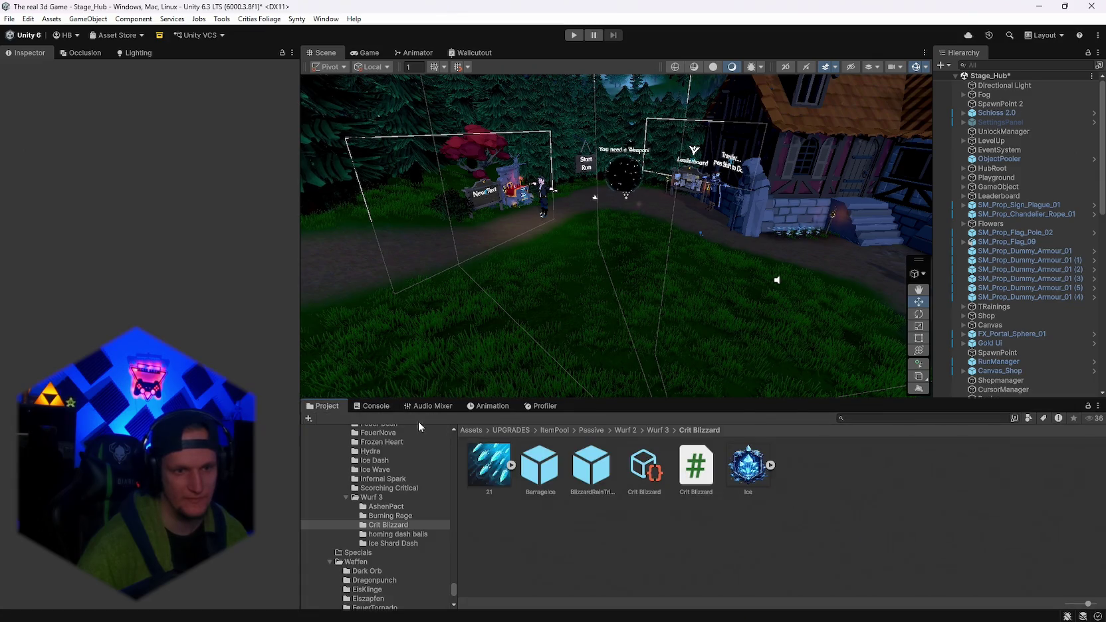
left_click(699, 474)
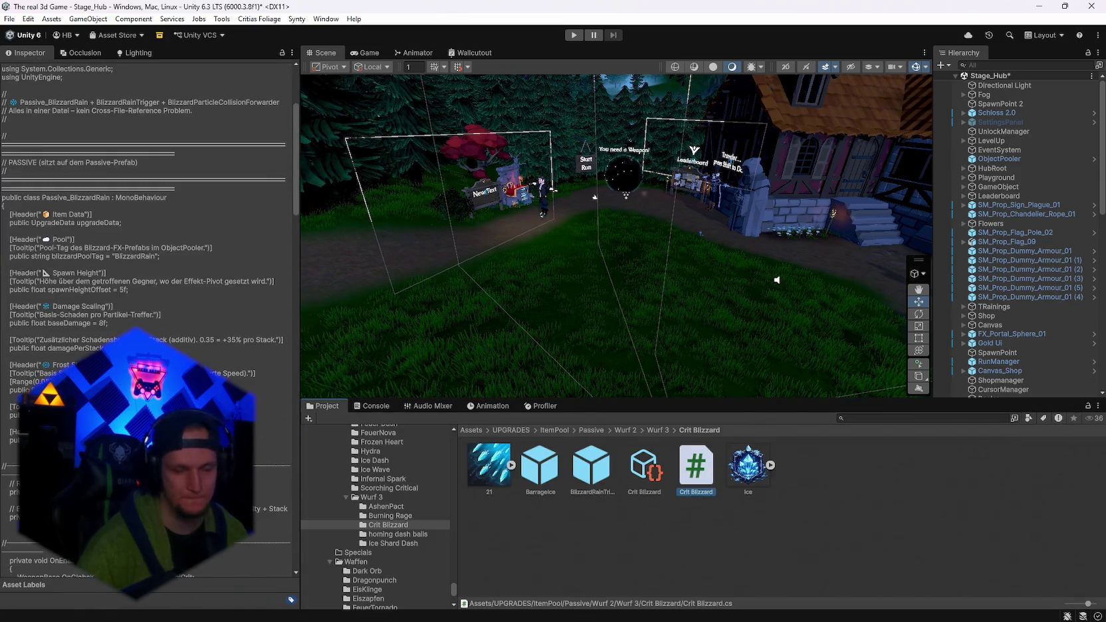
left_click(592, 466)
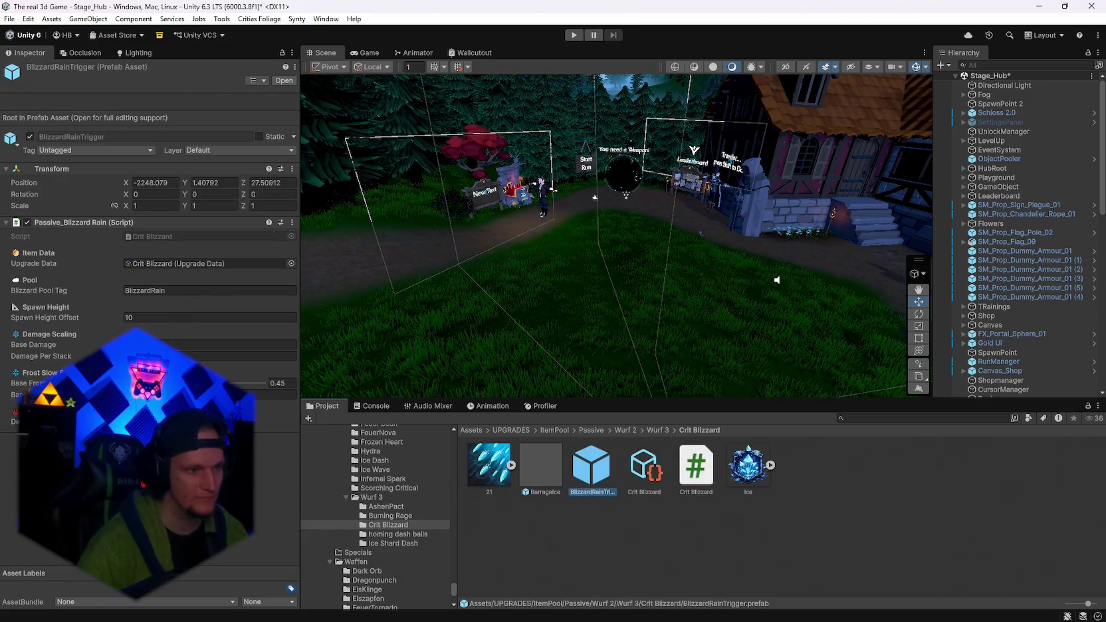
left_click(549, 469)
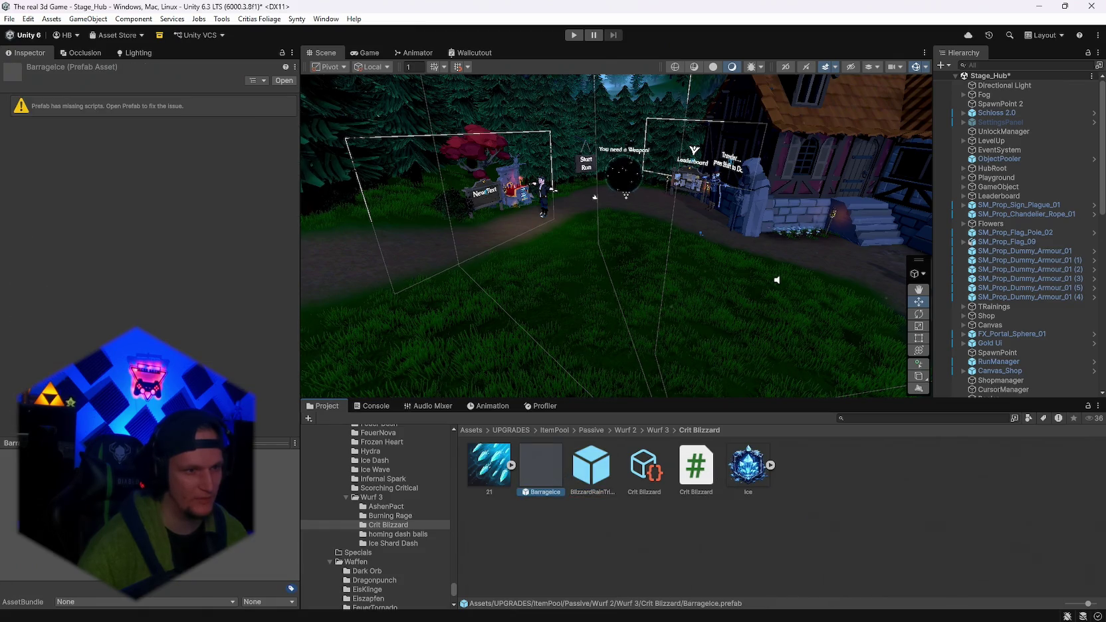
left_click(133, 110)
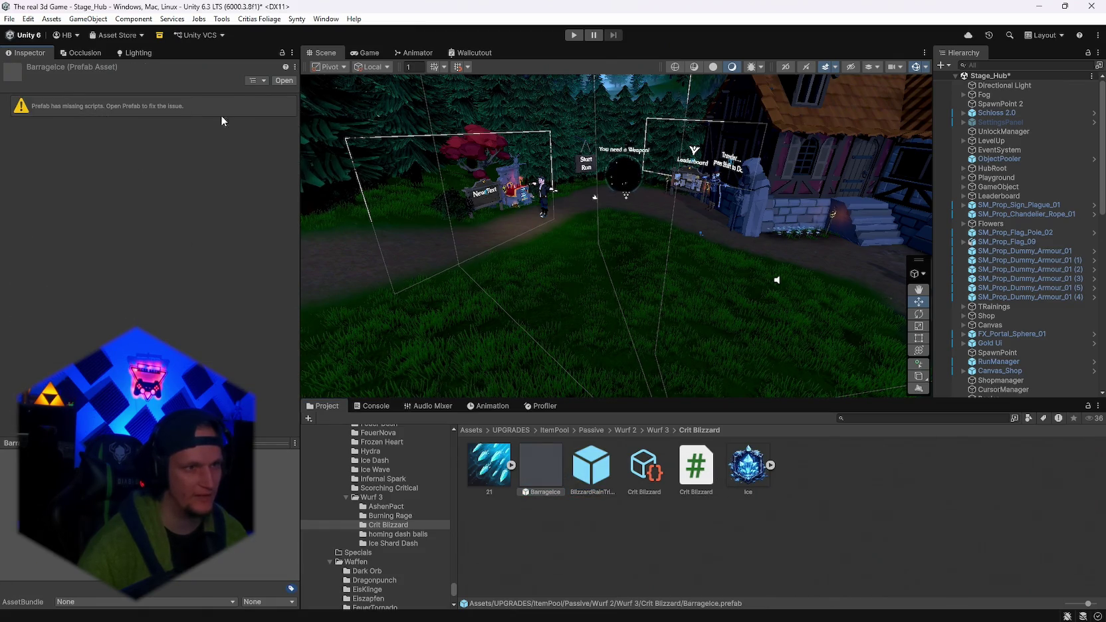
Open the Barrageice prefab and remove its missing (Script) component.
double_click(539, 472)
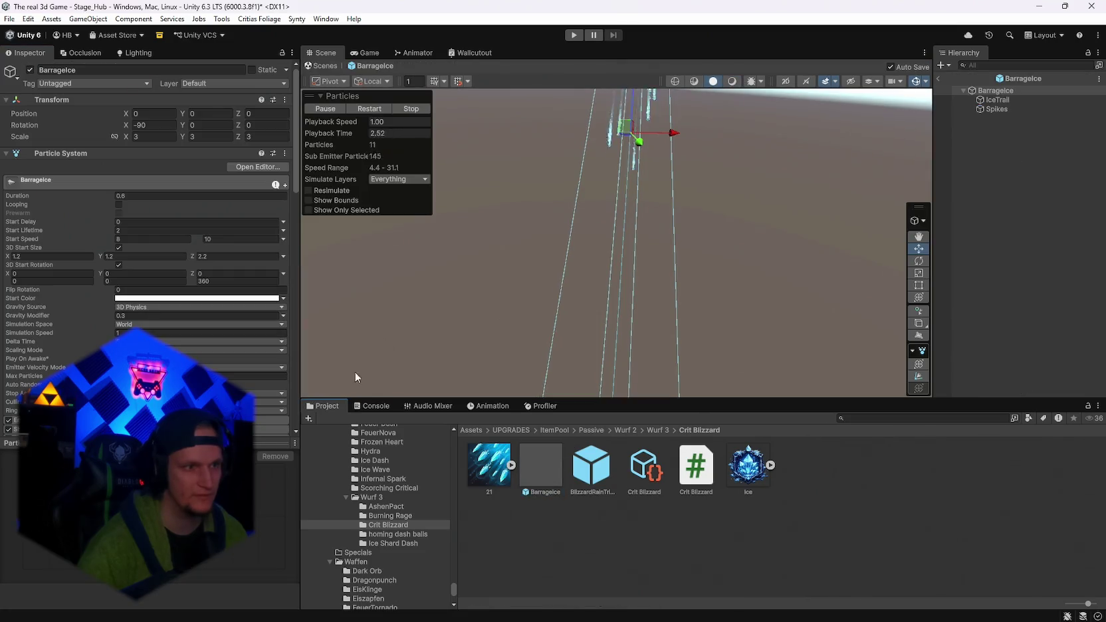
scroll(57, 227, "down", 5)
right_click(42, 205)
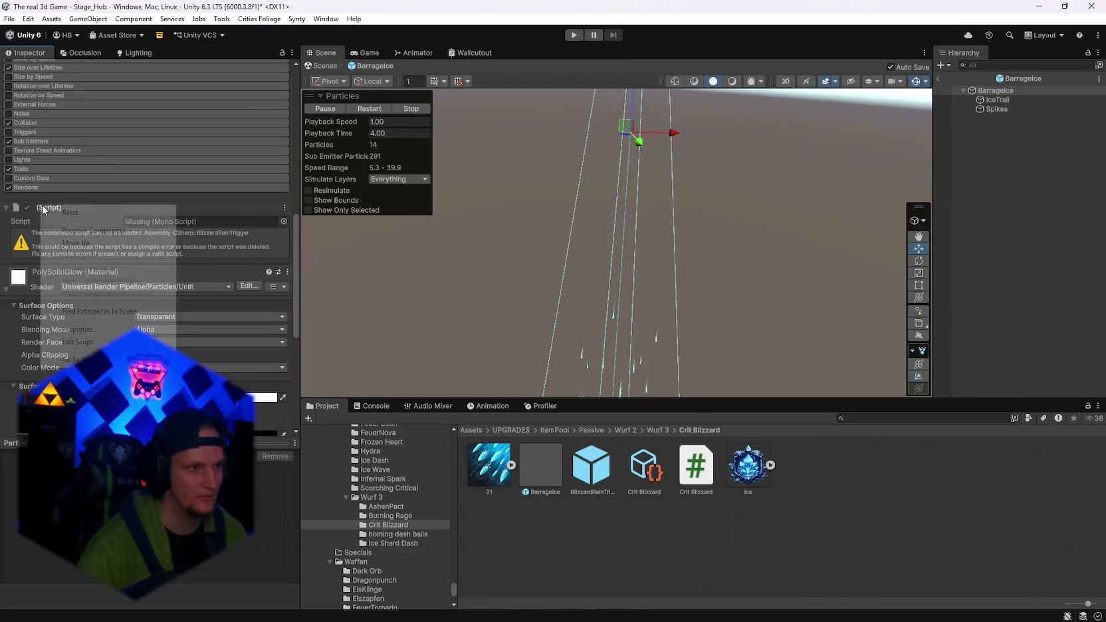
left_click(84, 230)
scroll(125, 277, "up", 15)
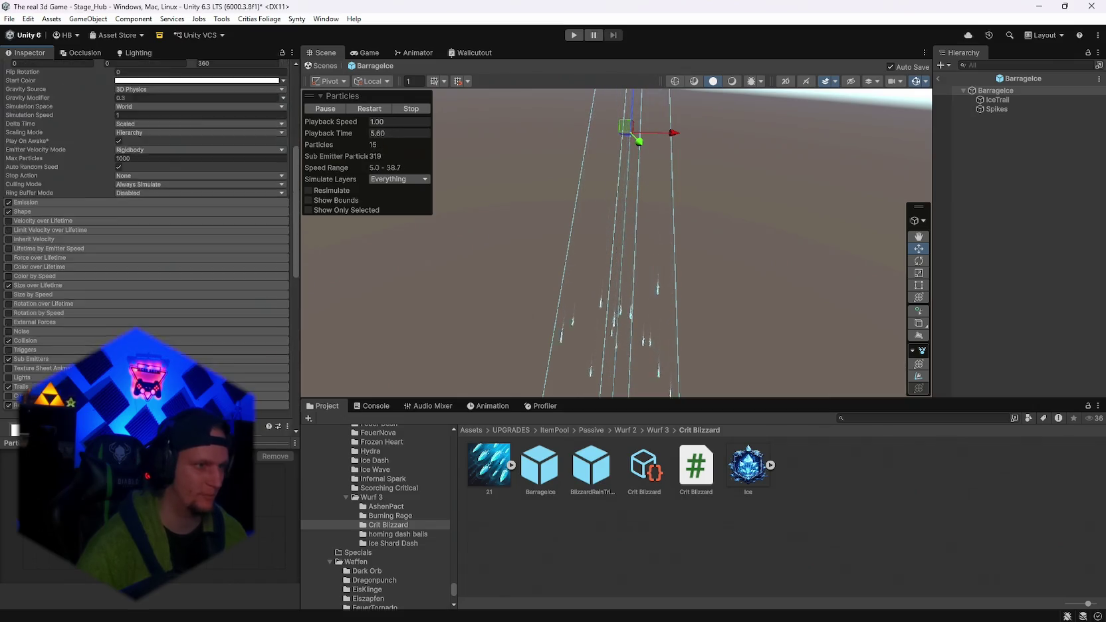
Exit Prefab Mode and assign a Displayed Stat Override Config to the Crit Blizzard upgrade data.
left_click(939, 79)
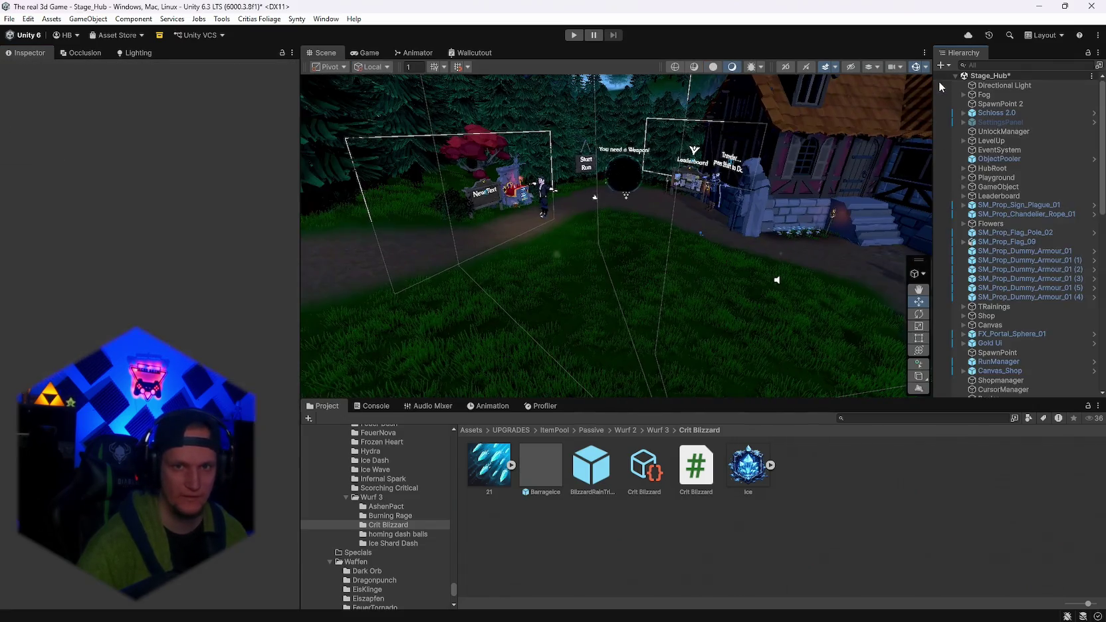
left_click(648, 473)
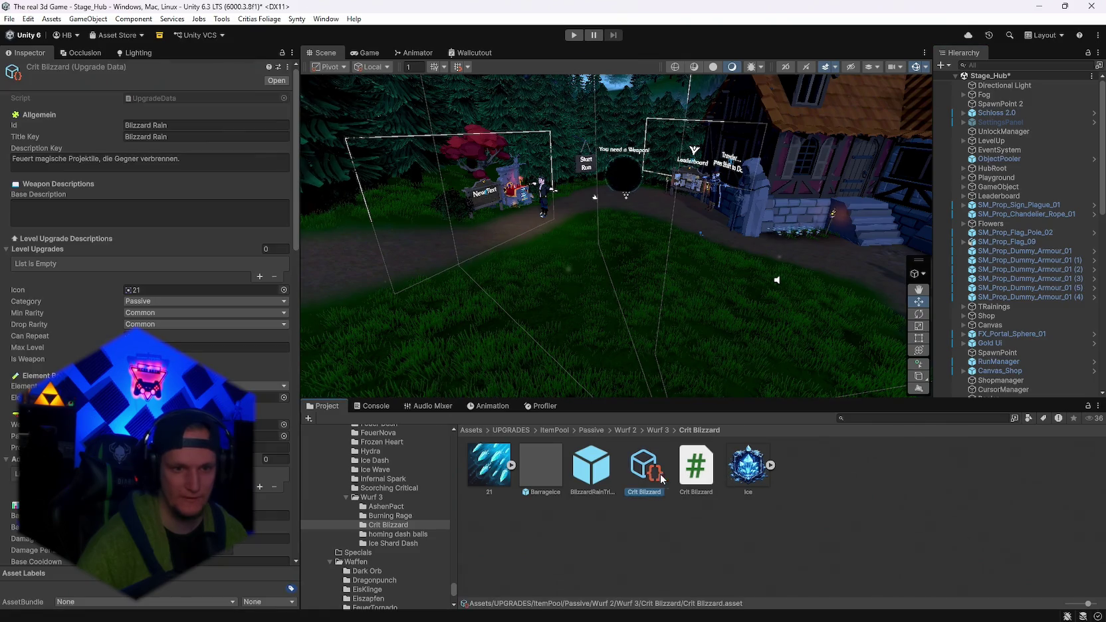
scroll(149, 233, "down", 20)
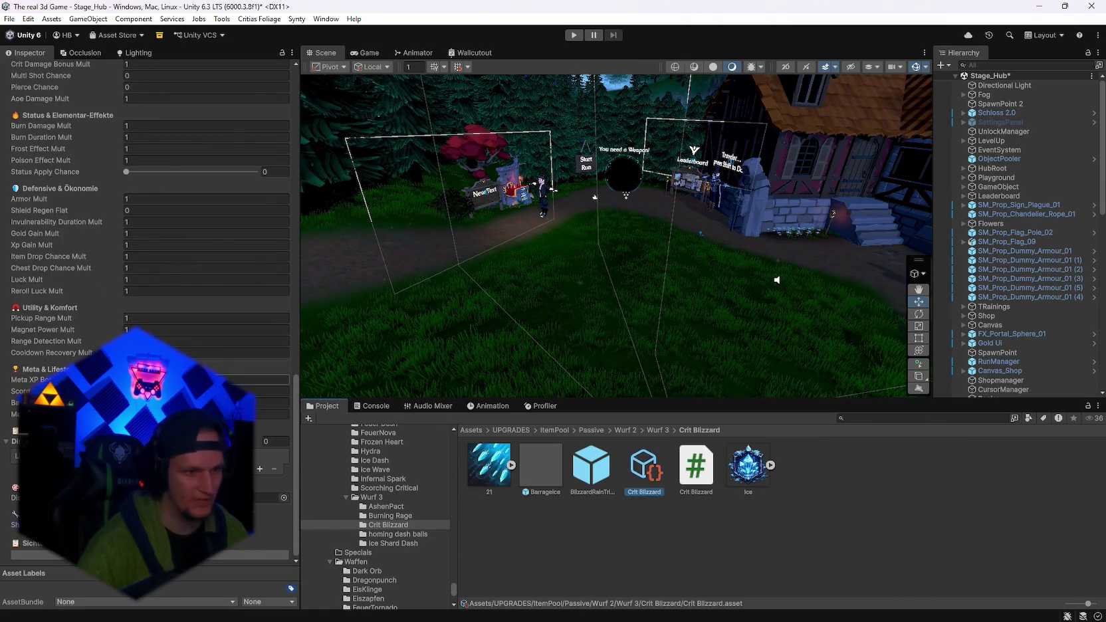
left_click(284, 497)
double_click(346, 356)
left_click(259, 469)
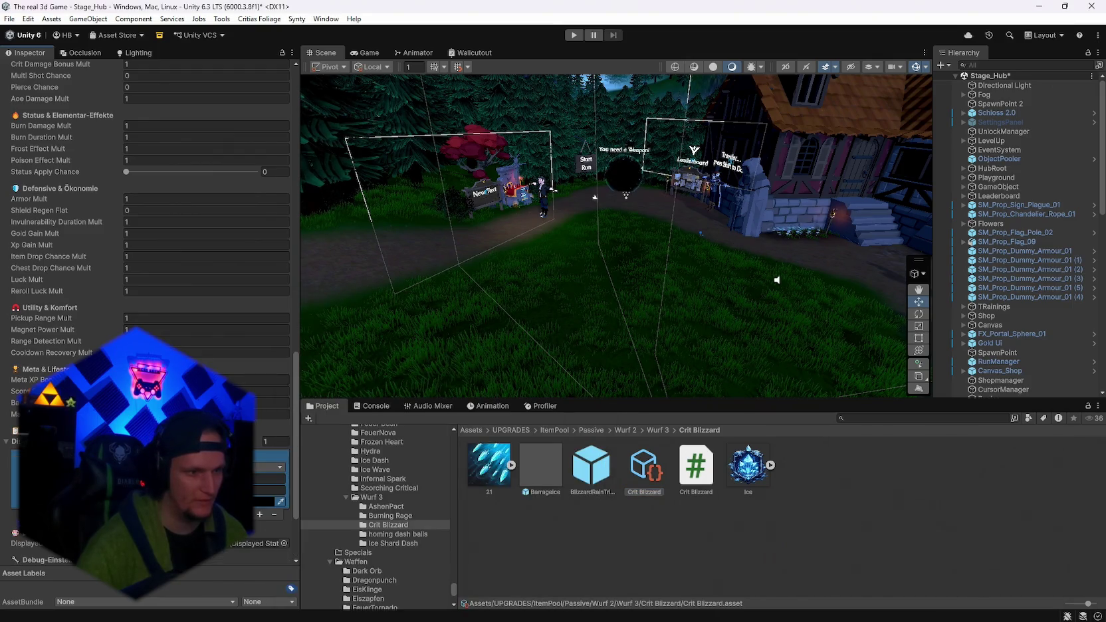
Set the displayed stat type to DMG and give it a red display colour.
left_click(200, 467)
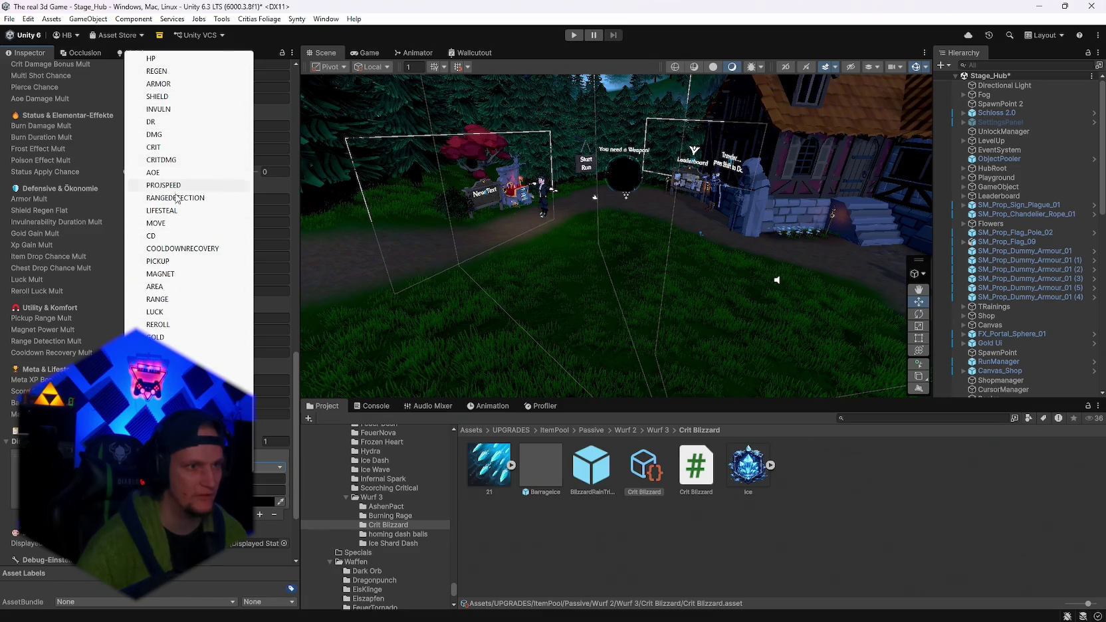
left_click(174, 135)
left_click(260, 500)
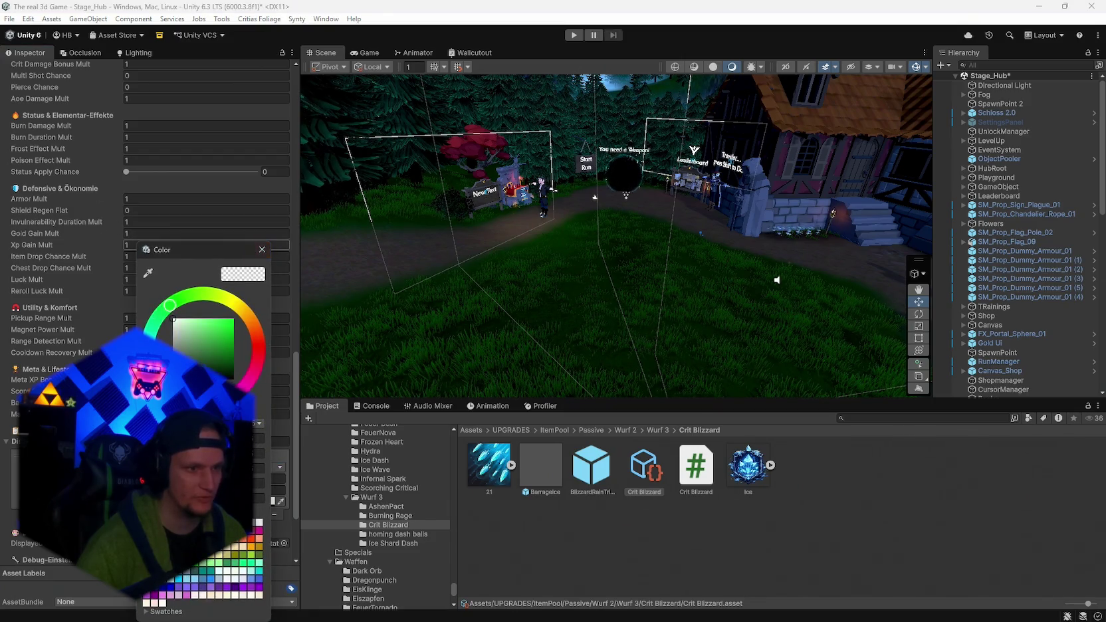
left_click(262, 250)
left_click(269, 490)
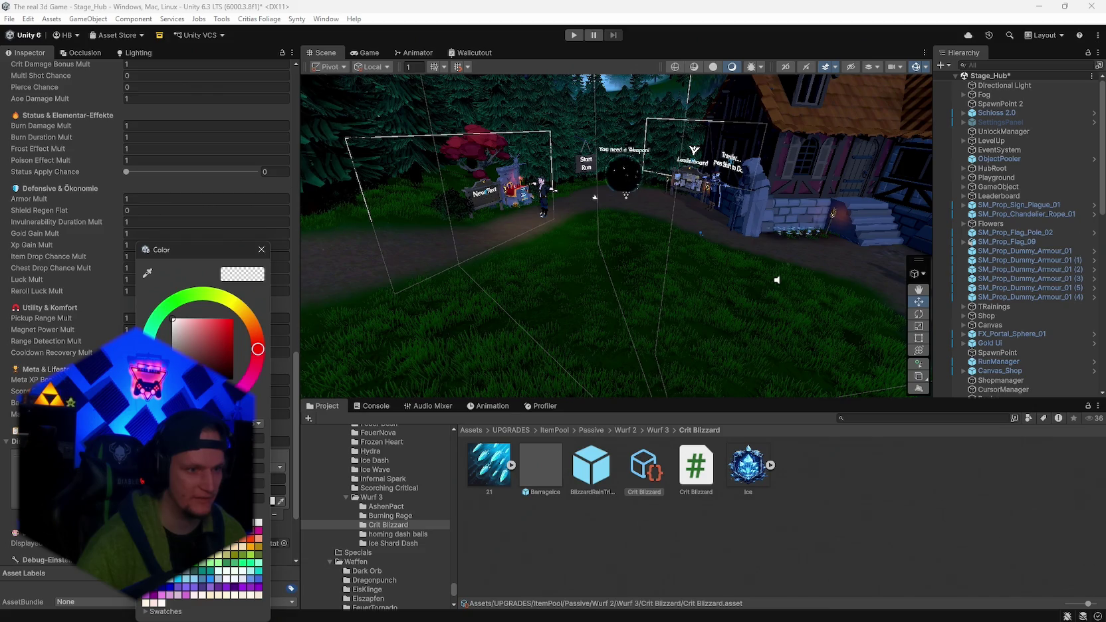
left_click(261, 250)
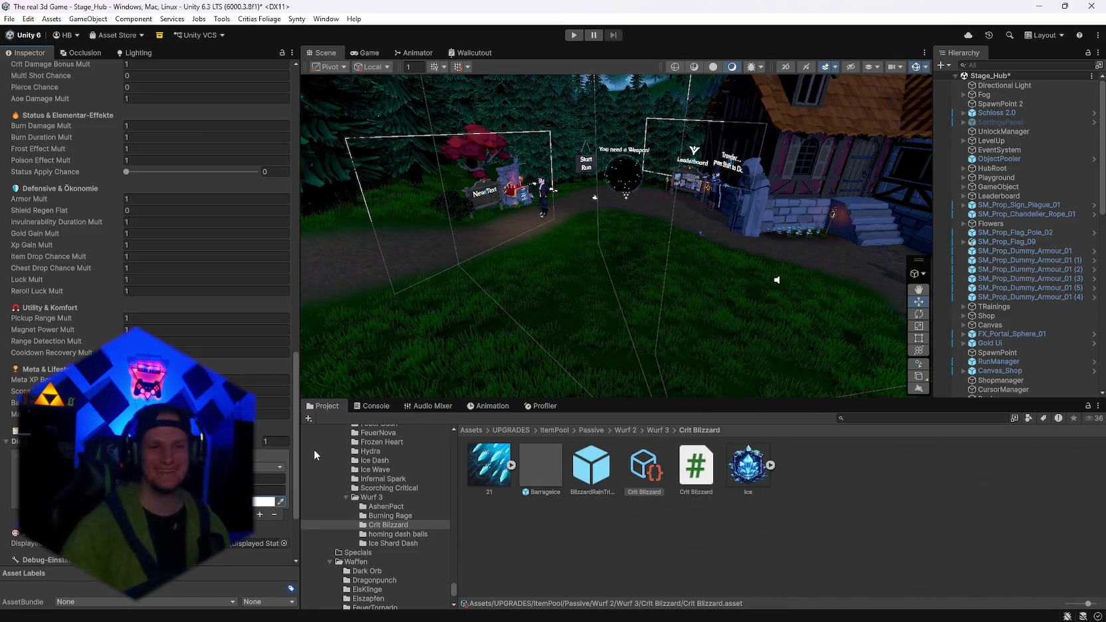
Browse the Project folder tree and open the UPGRADES/ItemPool folder.
scroll(359, 535, "down", 3)
scroll(374, 538, "up", 3)
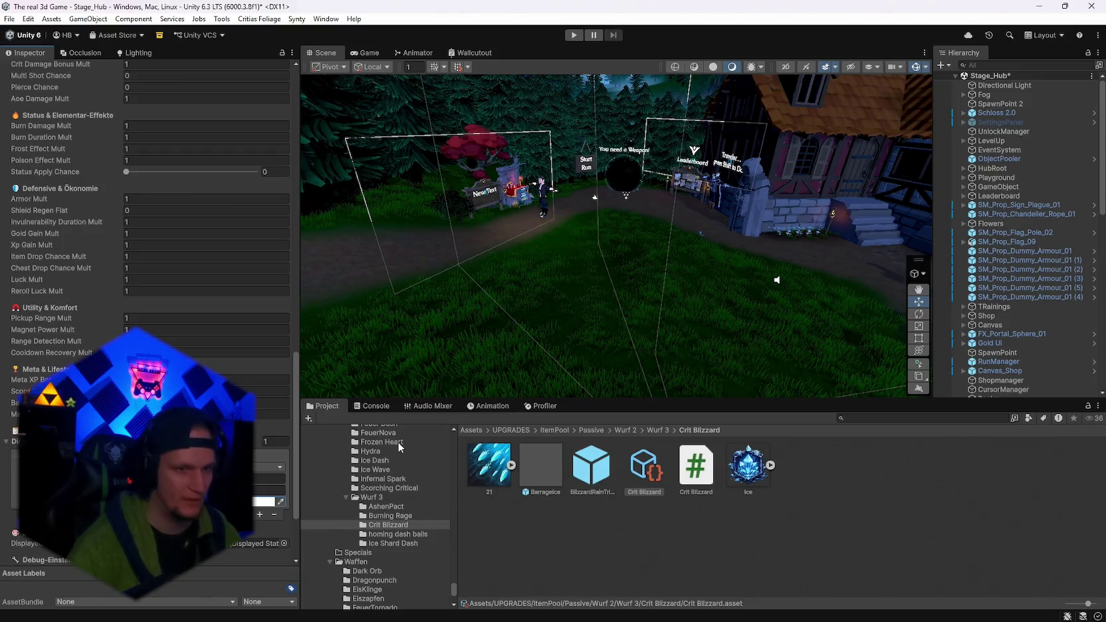
scroll(384, 510, "down", 4)
scroll(421, 528, "up", 4)
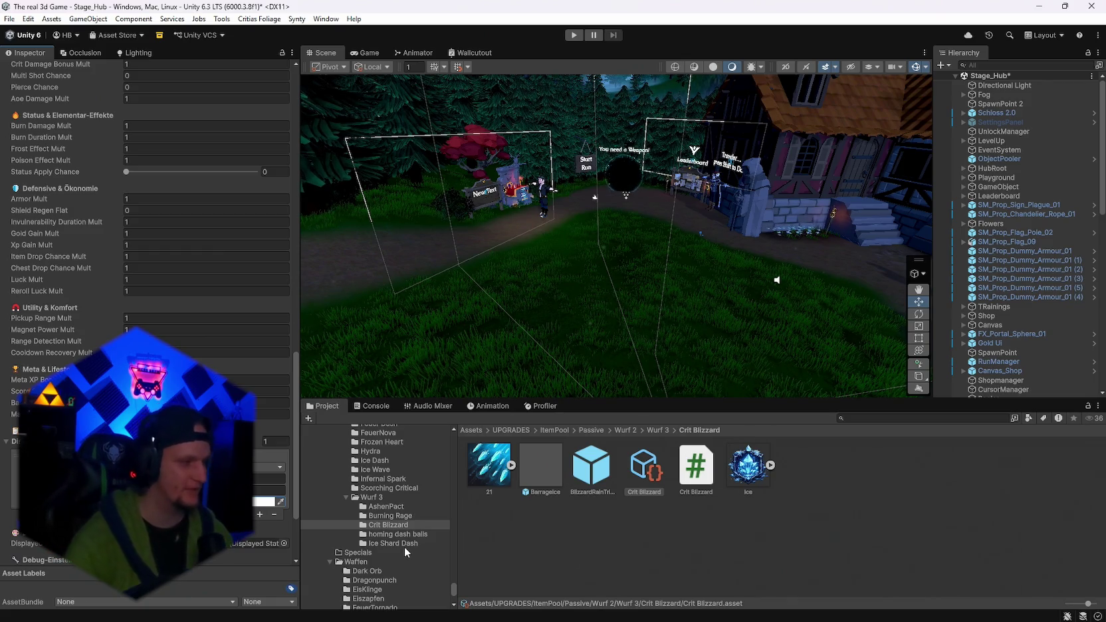
scroll(199, 479, "up", 5)
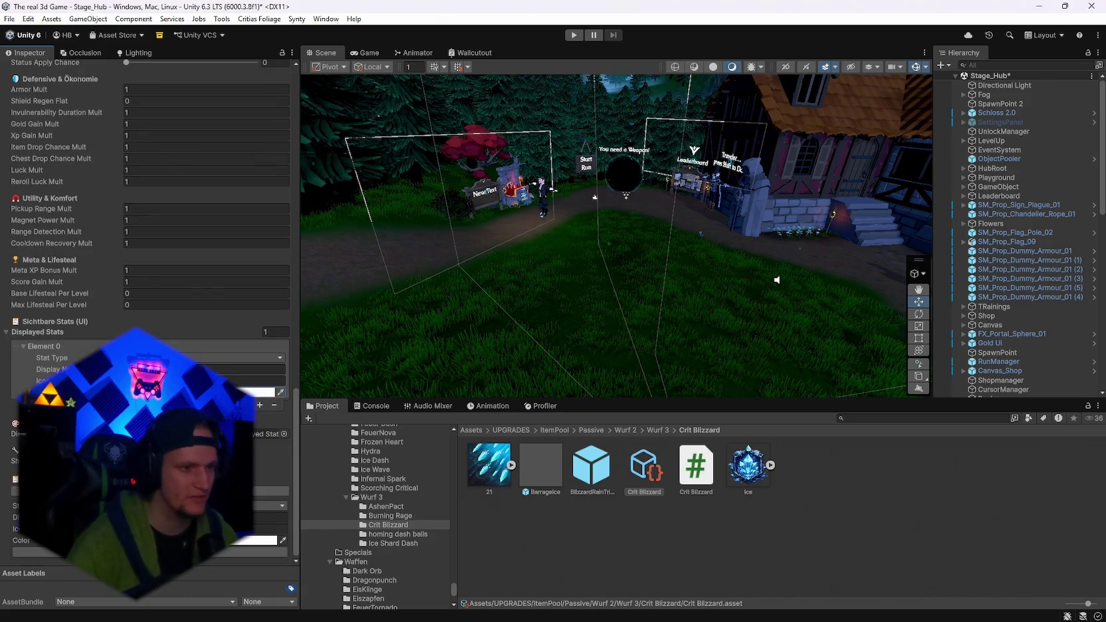
scroll(200, 479, "up", 10)
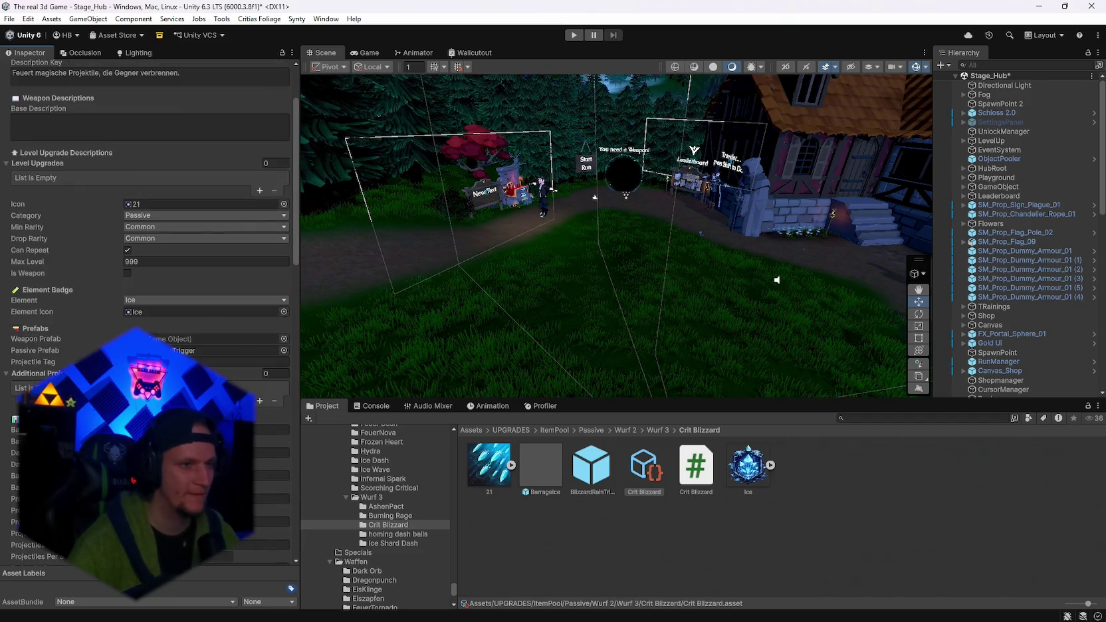
scroll(199, 319, "up", 2)
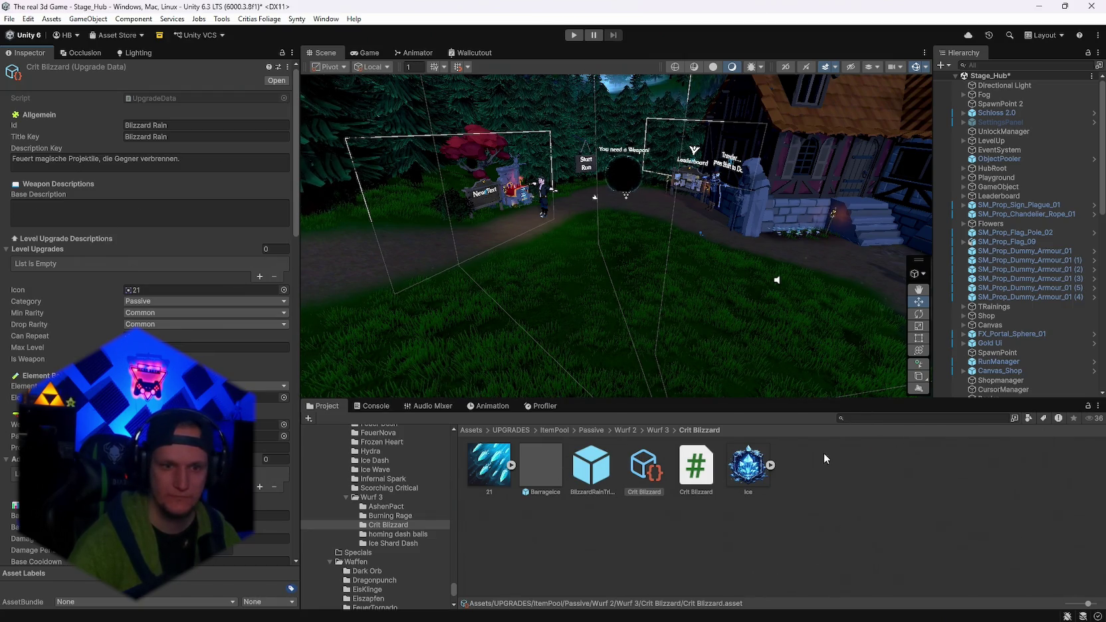
left_click(854, 419)
left_click(856, 419)
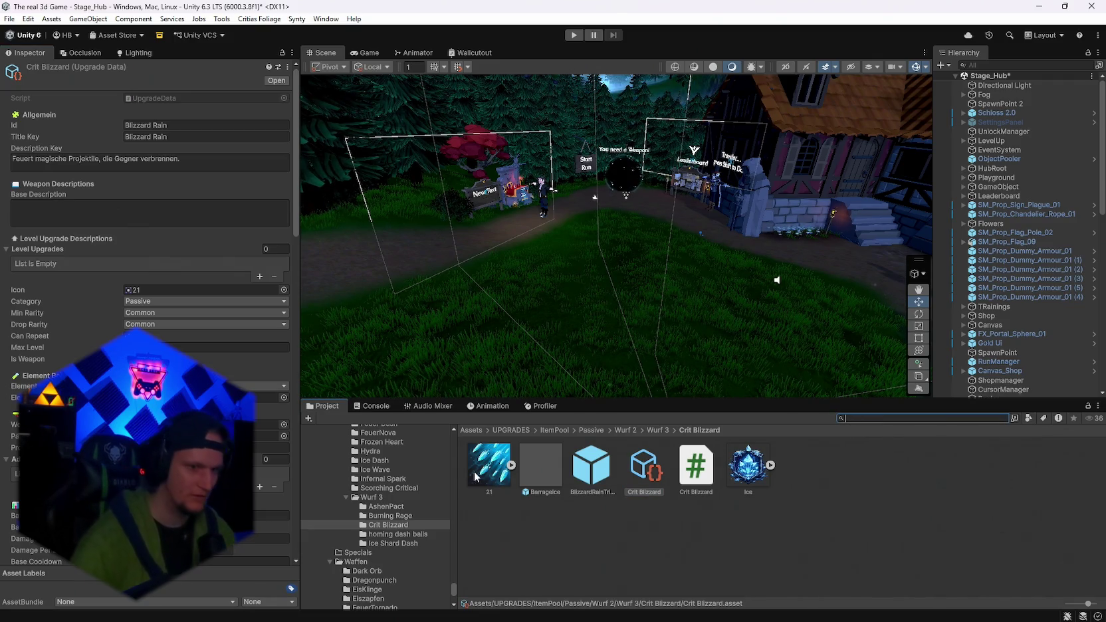
scroll(402, 556, "down", 5)
scroll(402, 557, "up", 3)
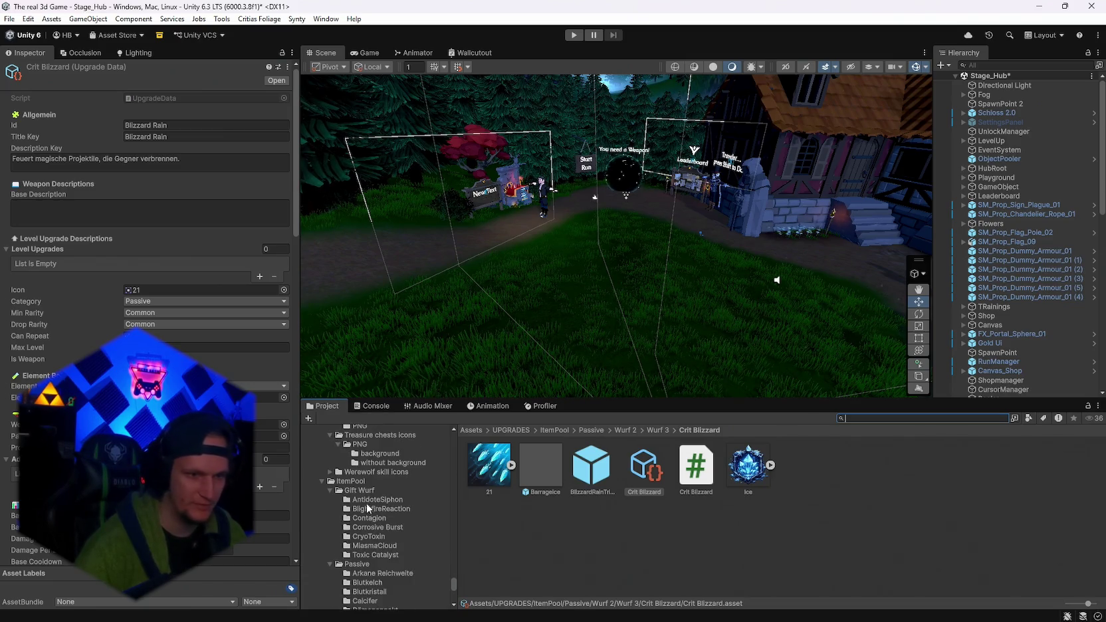
left_click(369, 482)
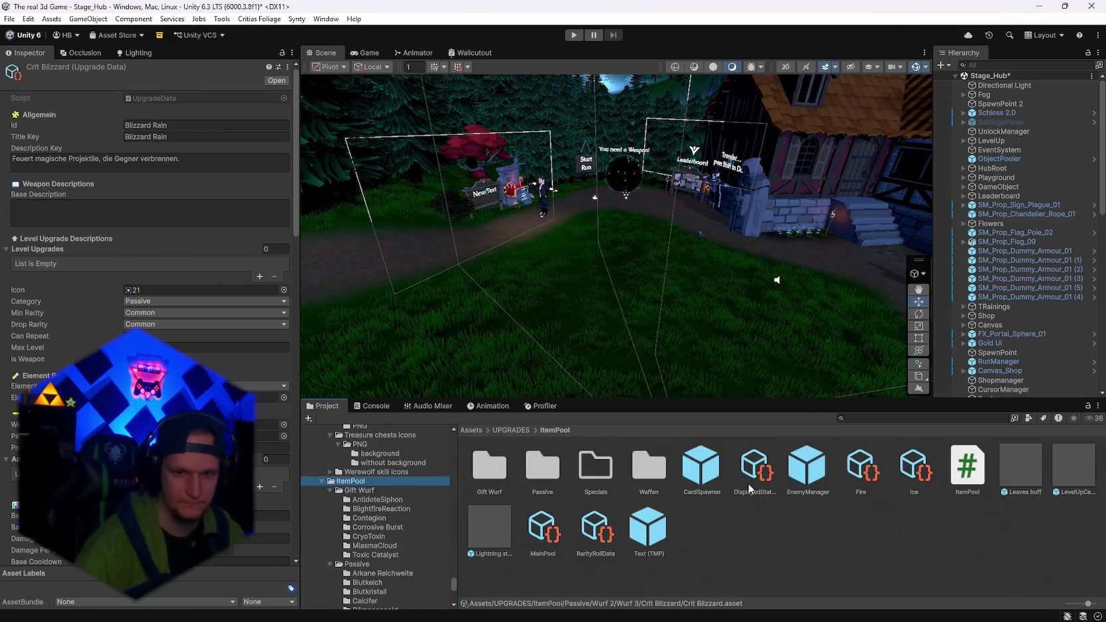
Add a new slot to MainPool's Upgrades list and drag the Crit Blizzard asset into it.
left_click(557, 548)
scroll(234, 376, "down", 1)
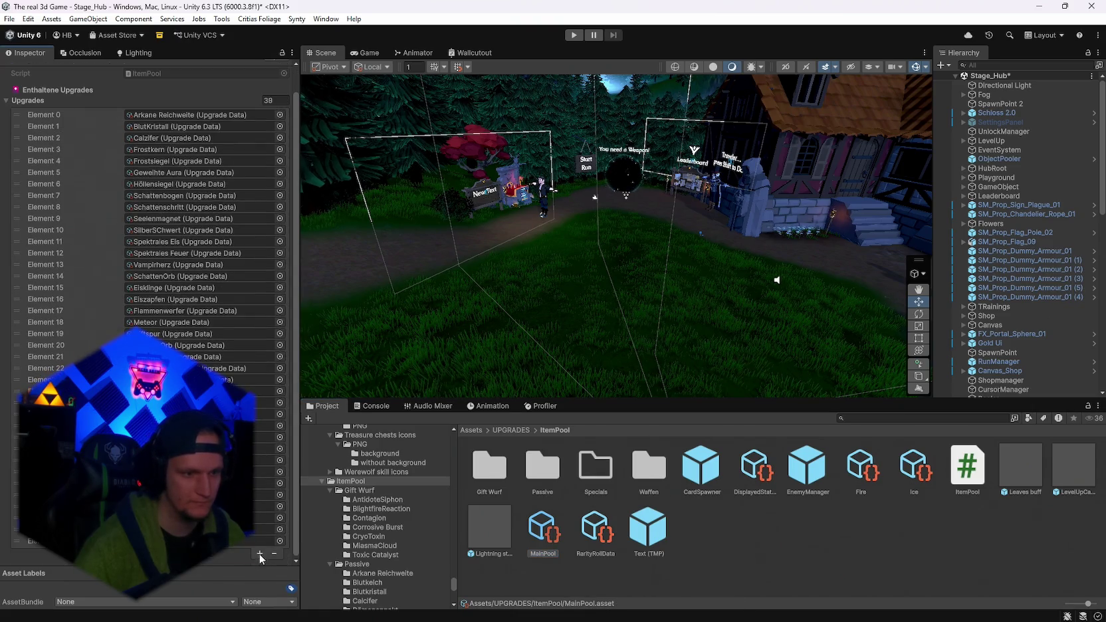
left_click(259, 564)
scroll(419, 547, "down", 10)
scroll(401, 543, "down", 5)
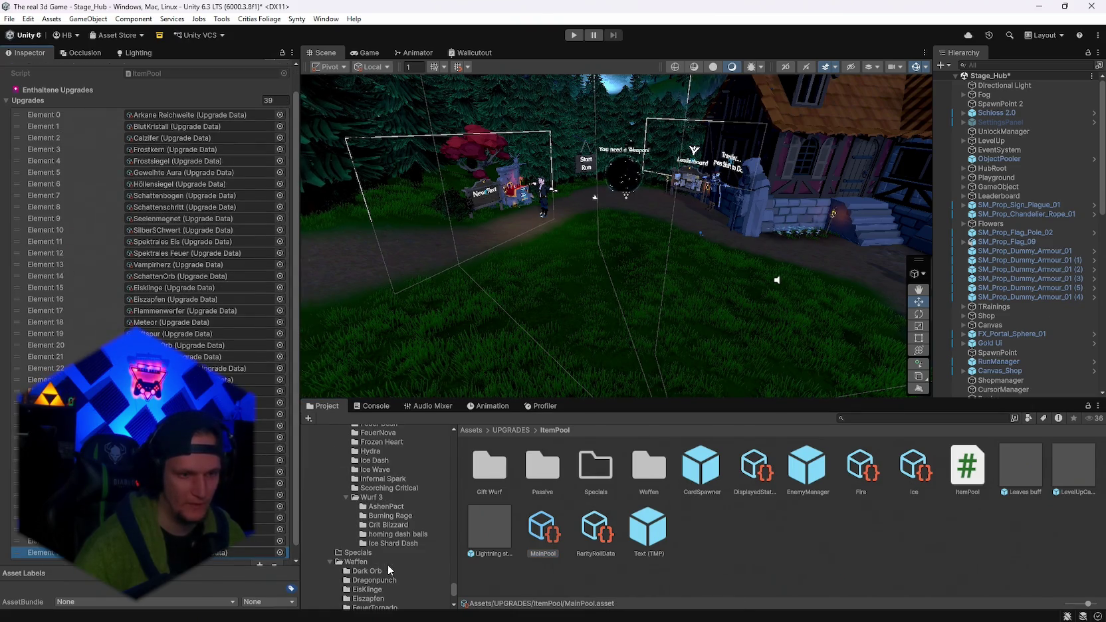
left_click(383, 542)
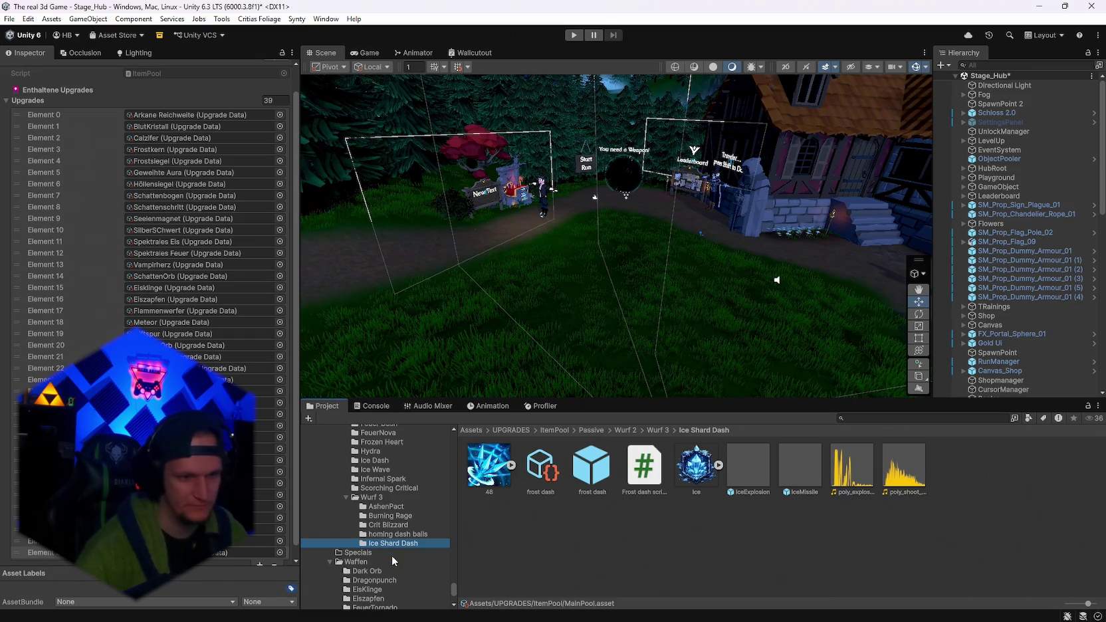
left_click(387, 525)
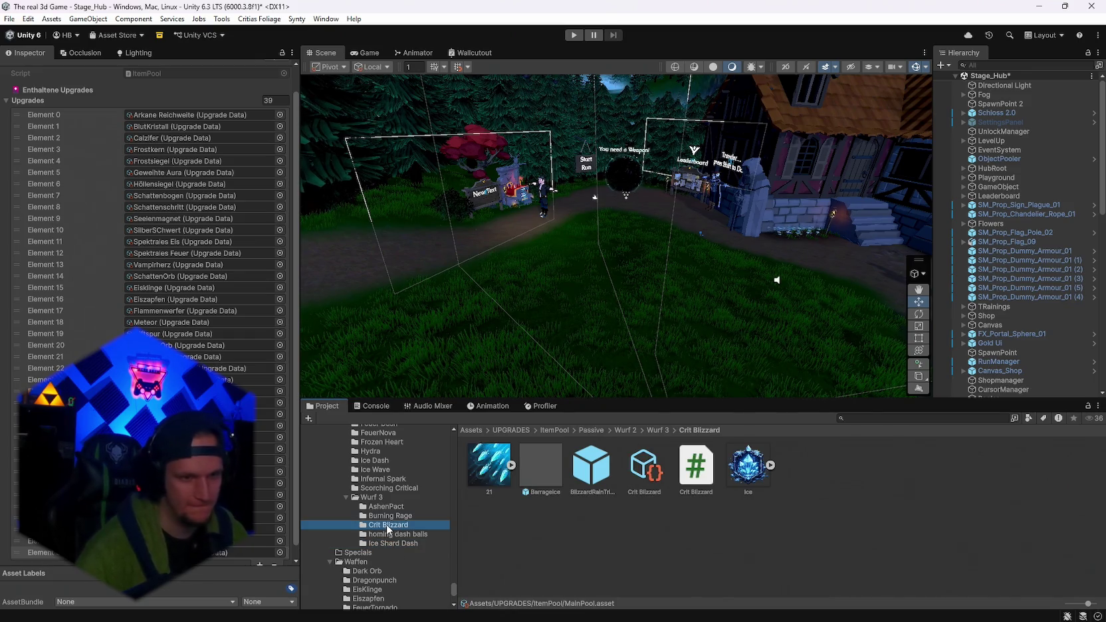
left_click_drag(645, 465, 207, 565)
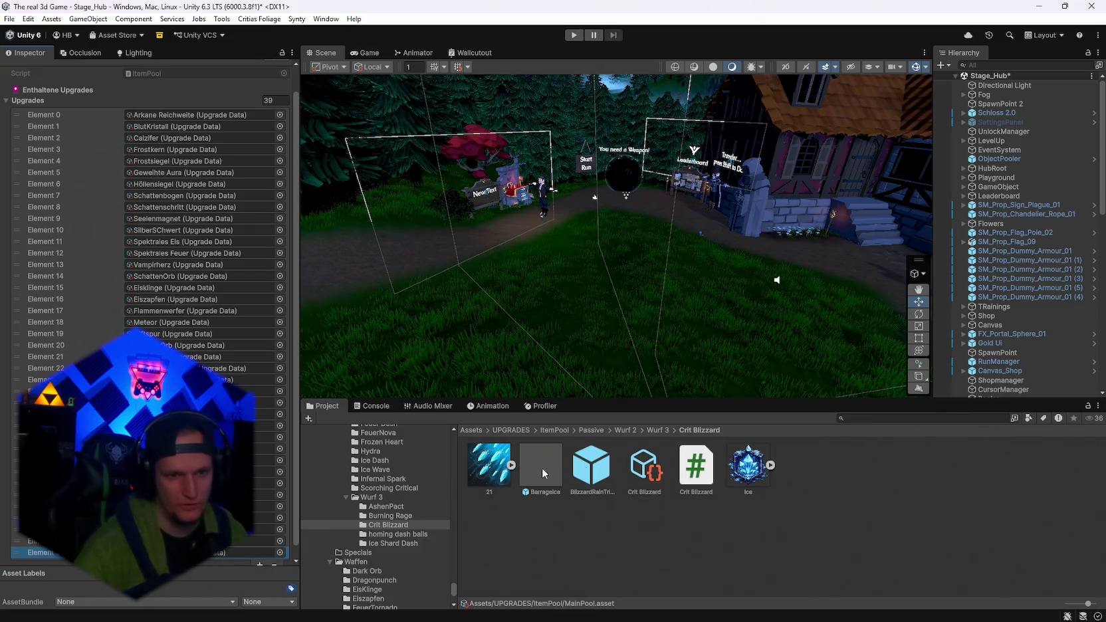
left_click(635, 468)
Scroll through the Crit Blizzard data in the Inspector, then enter Play mode from Stage_Hub.
scroll(166, 306, "down", 5)
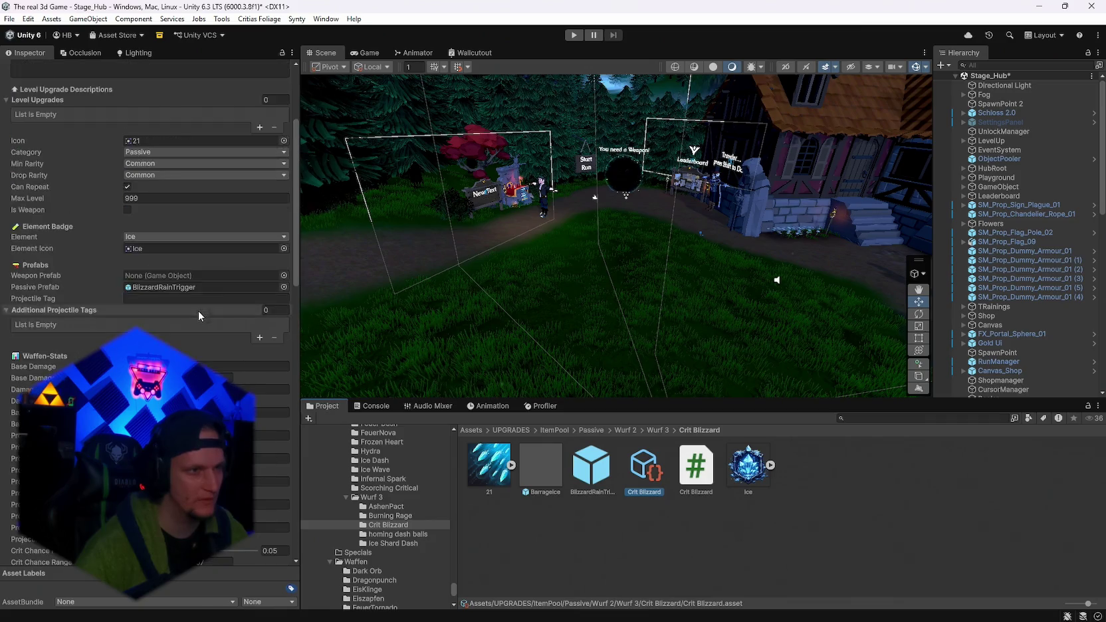
scroll(198, 311, "down", 15)
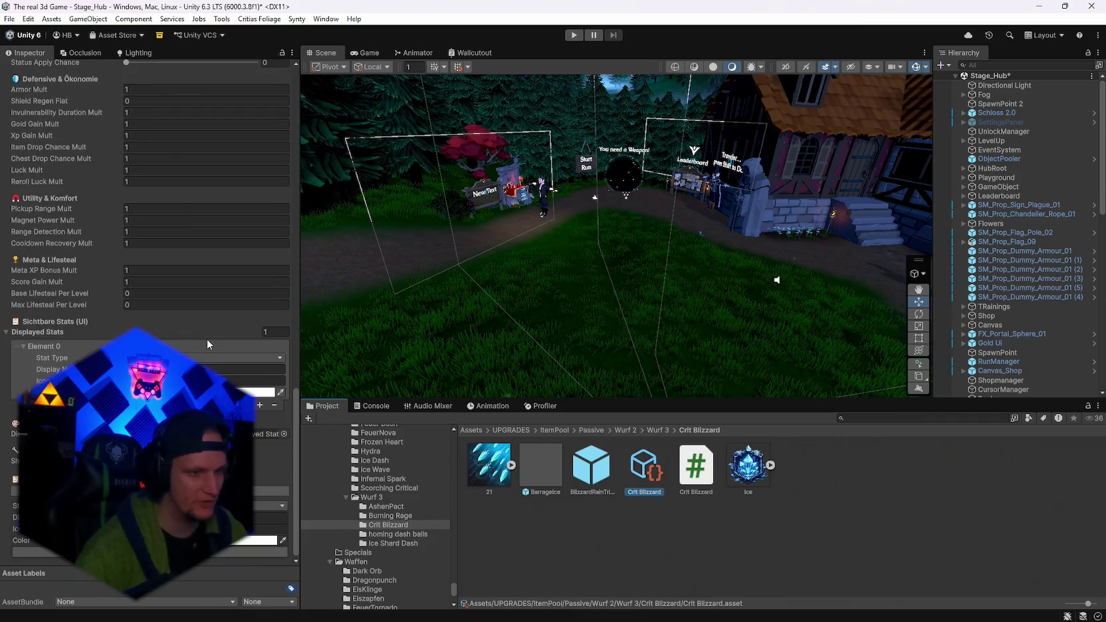
left_click(574, 35)
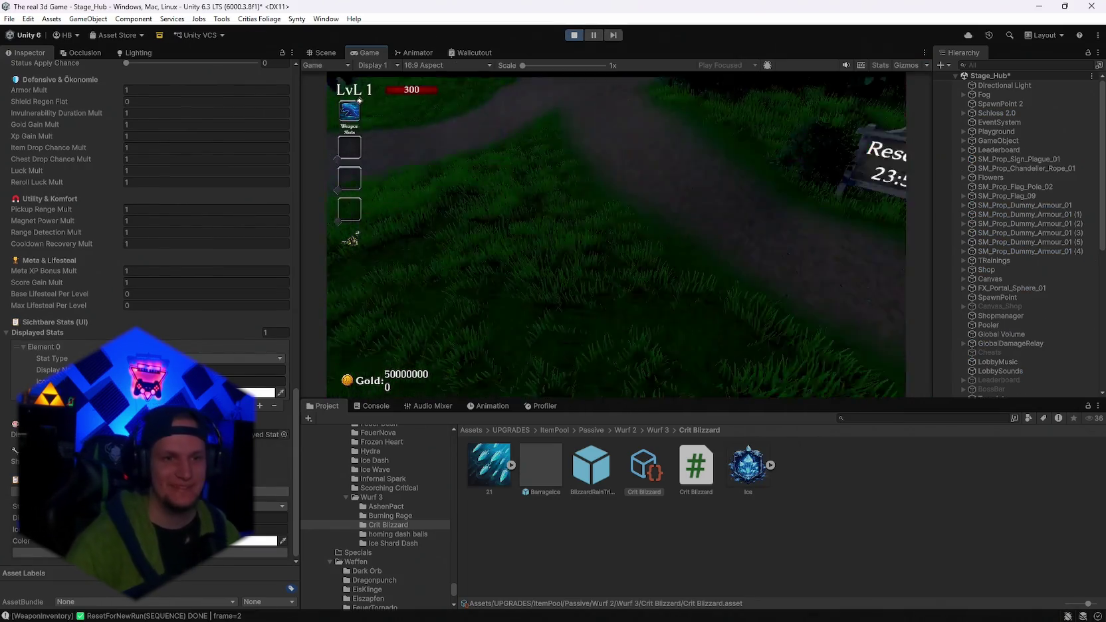
Run through the hub, reroll the upgrade cards and pick Blizzard Rain and Shadowstride.
key("w")
key("w")
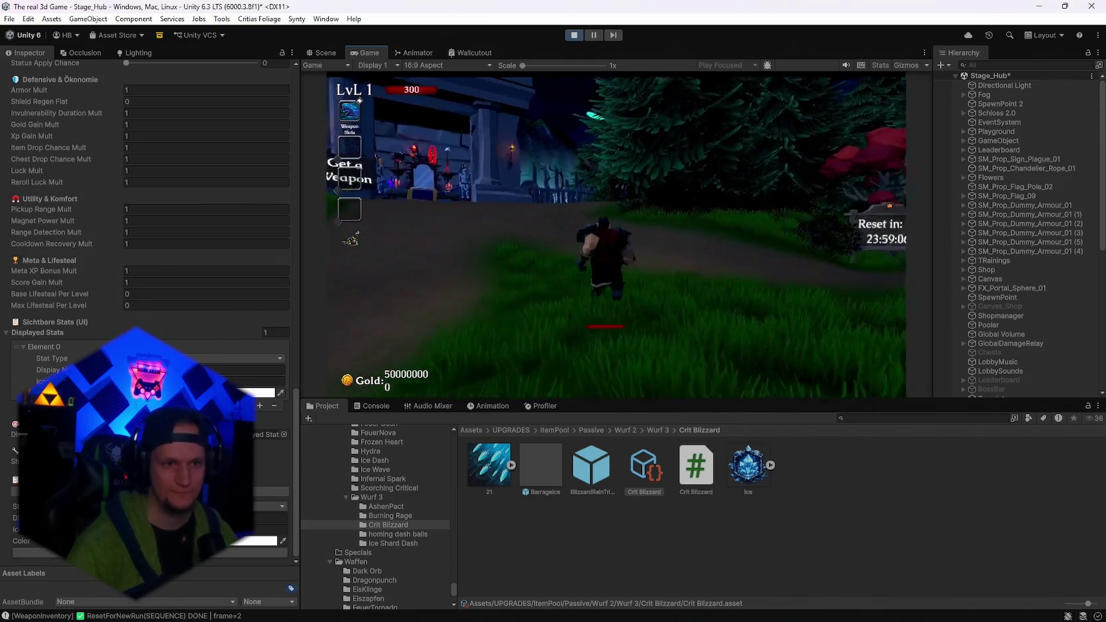
key("w")
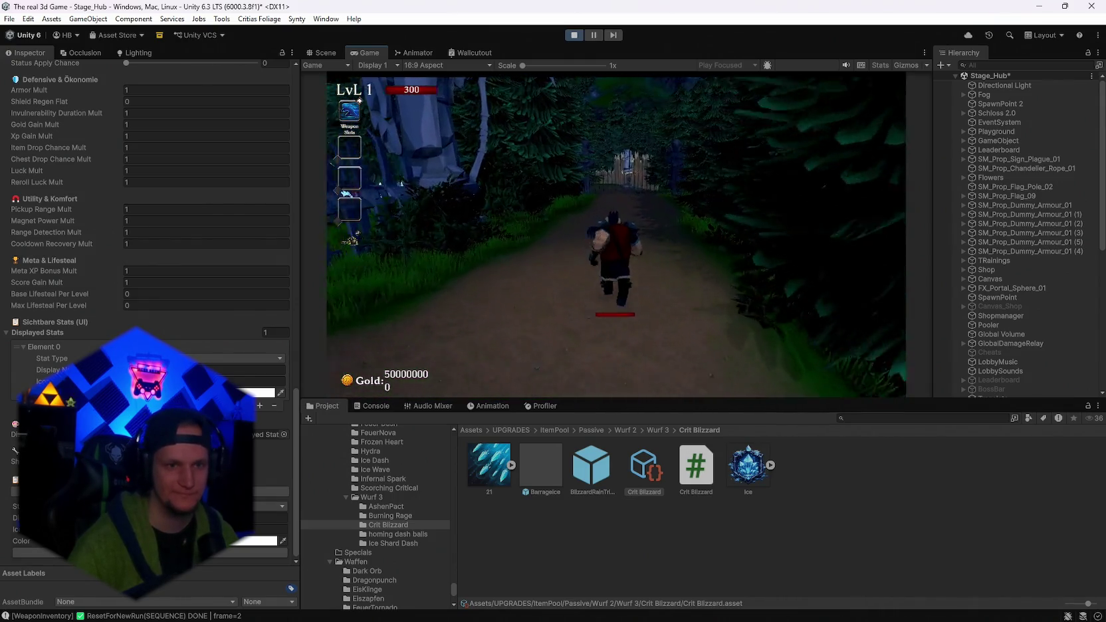
key("w")
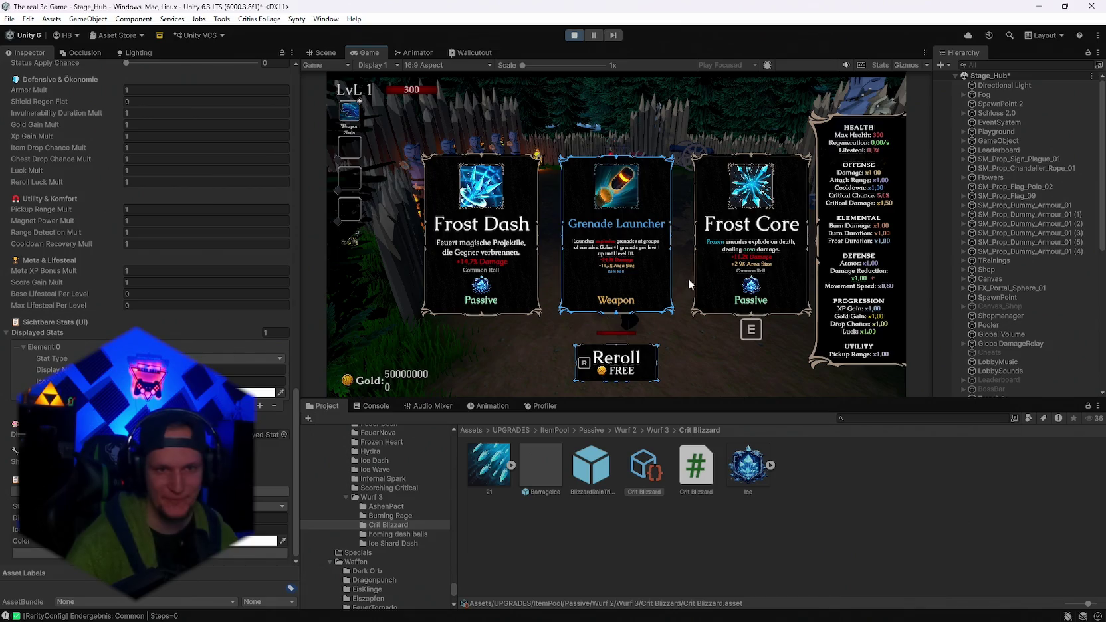
key("r")
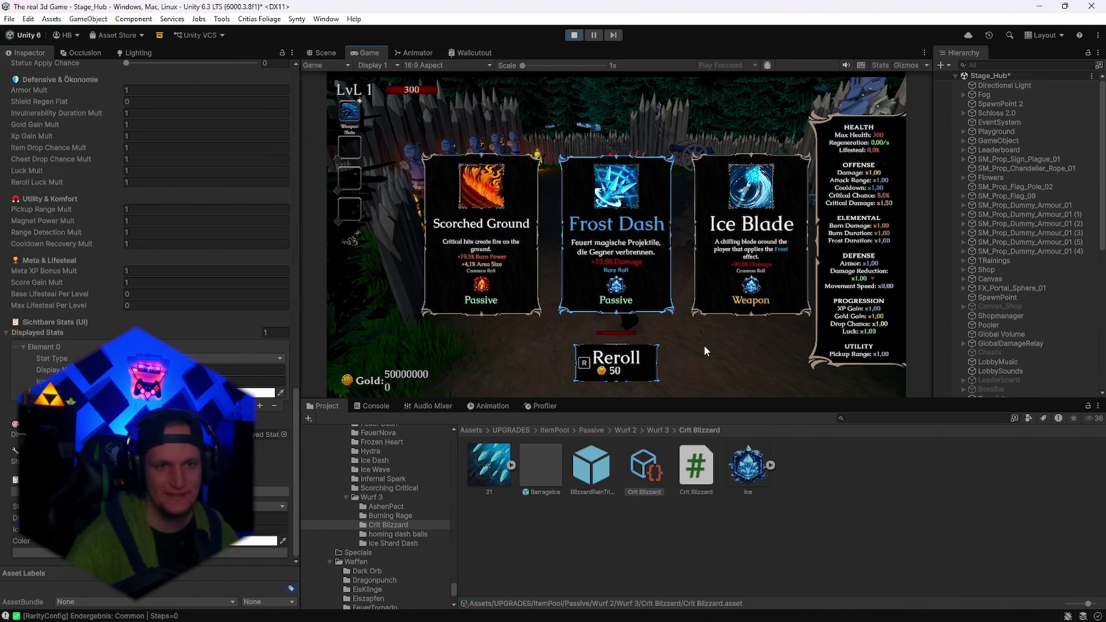
key("r")
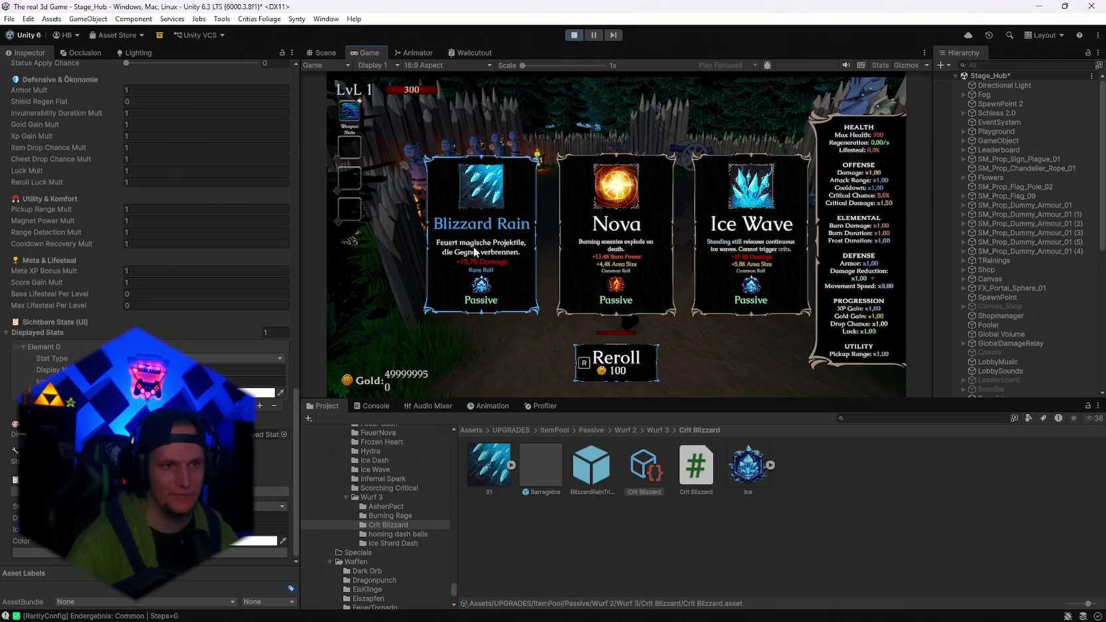
left_click(496, 290)
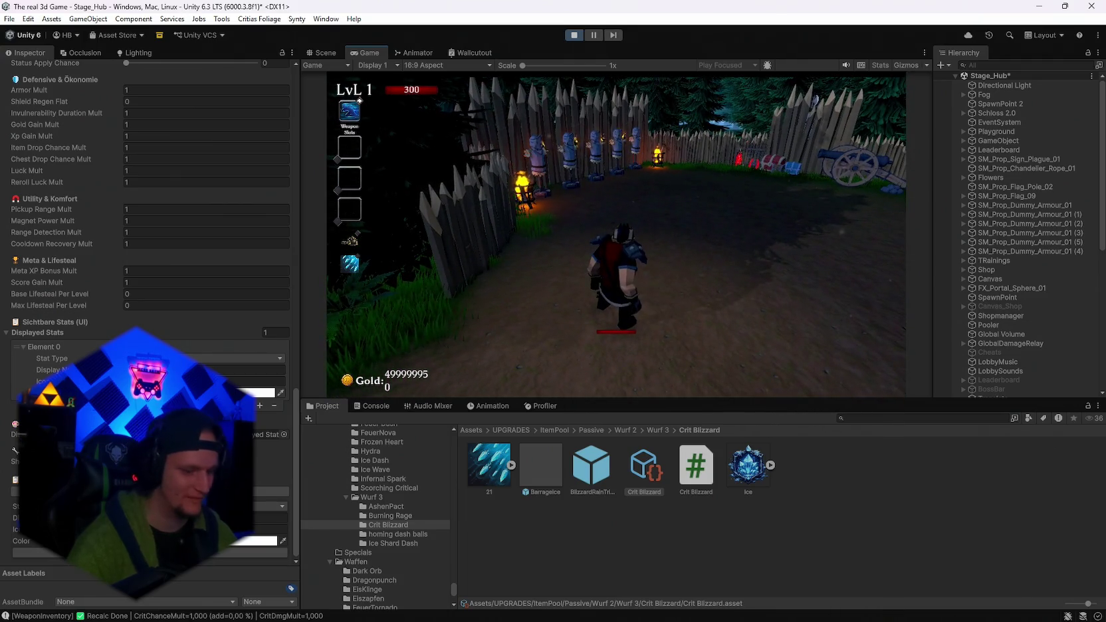
key("e")
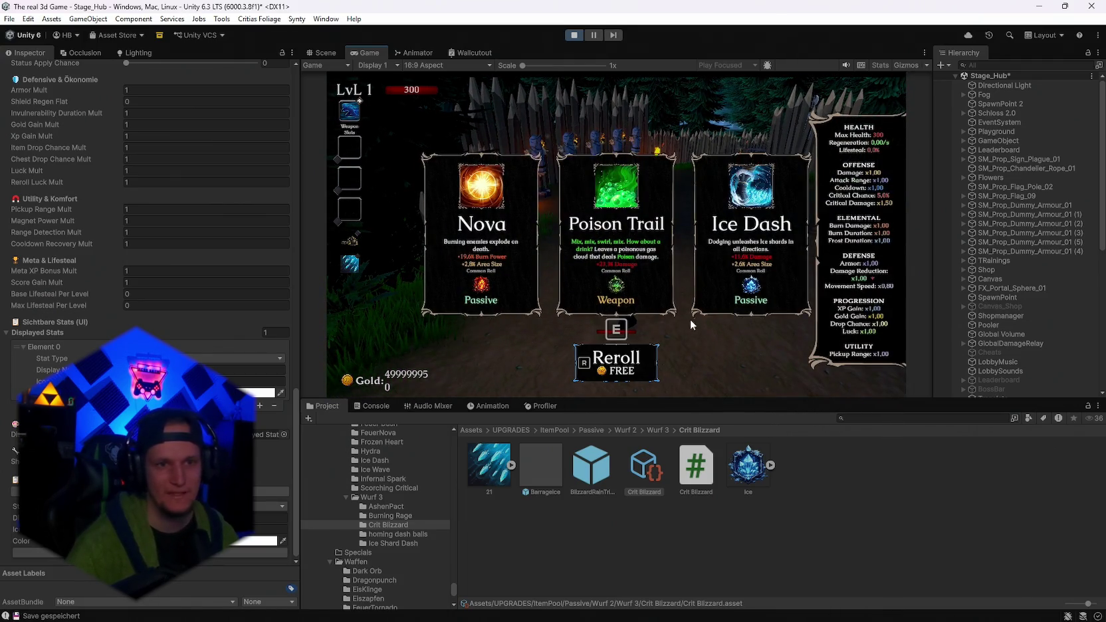
key("r")
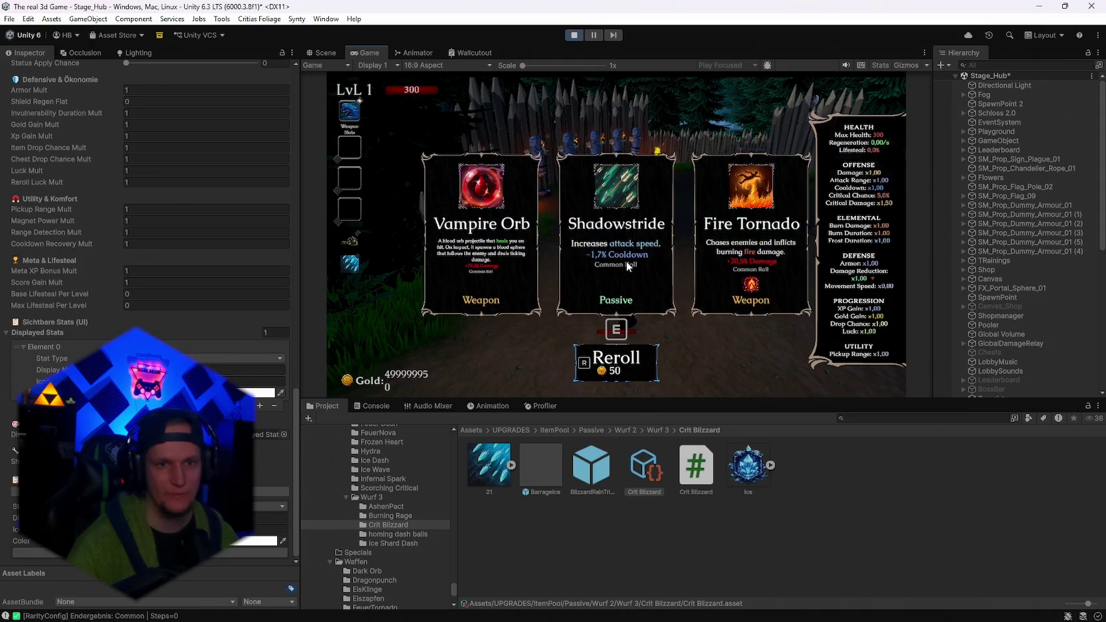
left_click(627, 267)
Equip the Mjolnir weapon from the castle book, pause, and maximize the Game view.
key("w")
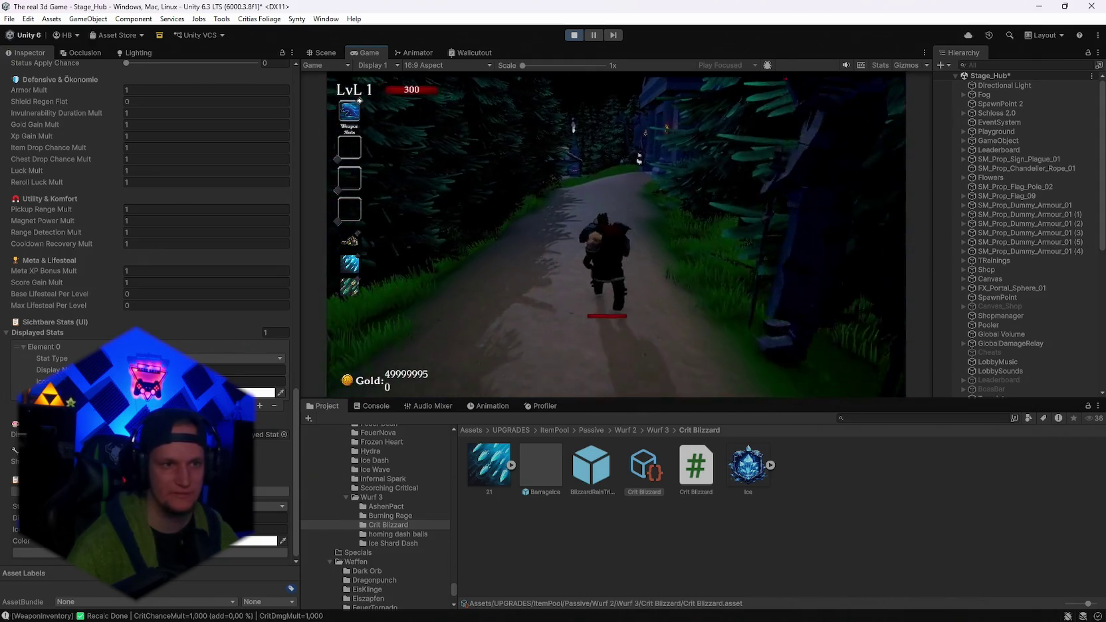
key("w")
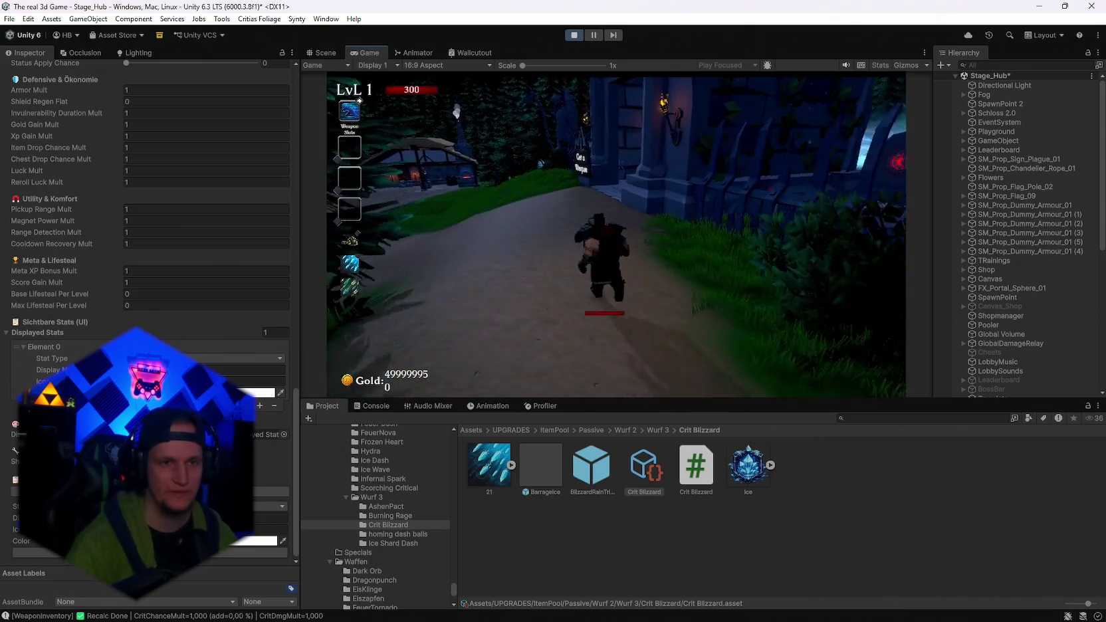
key("w")
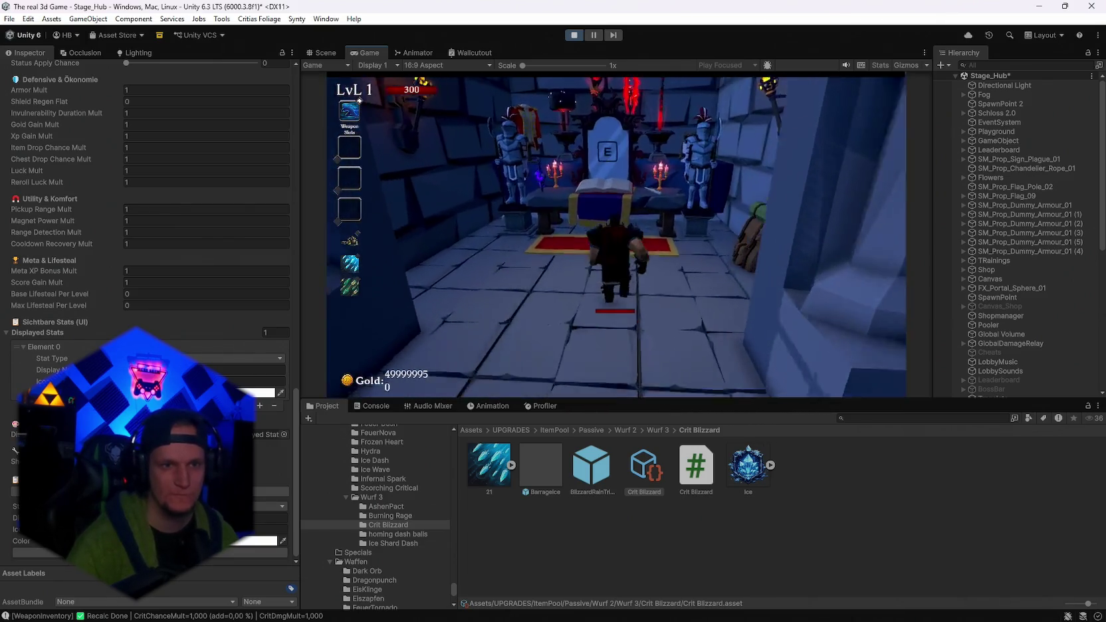
key("e")
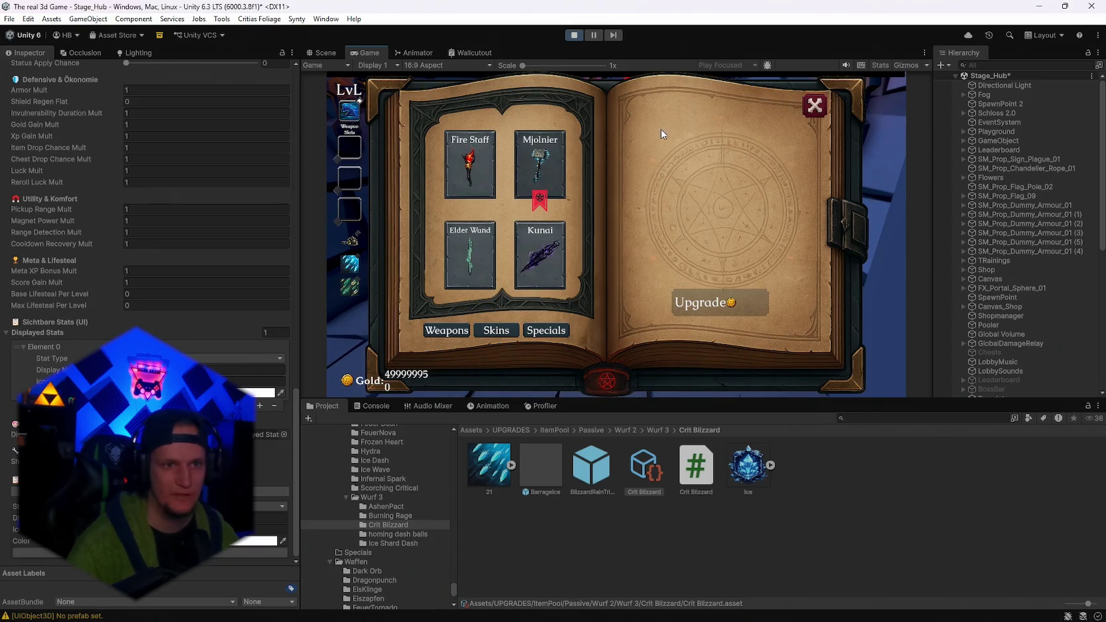
left_click(540, 163)
left_click(540, 163)
key("w")
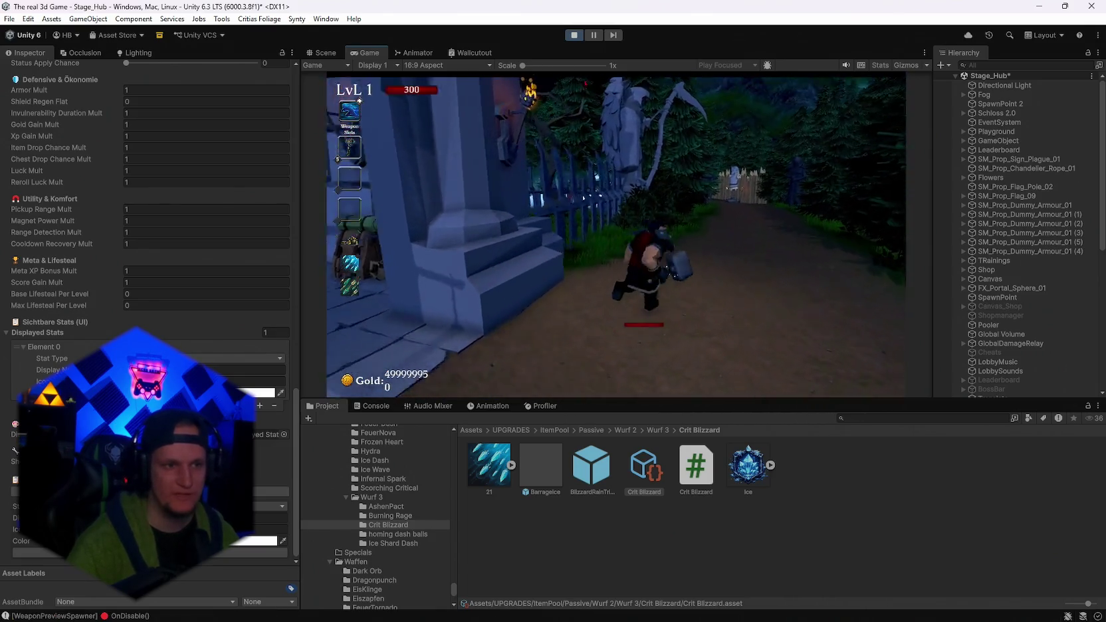
key("w")
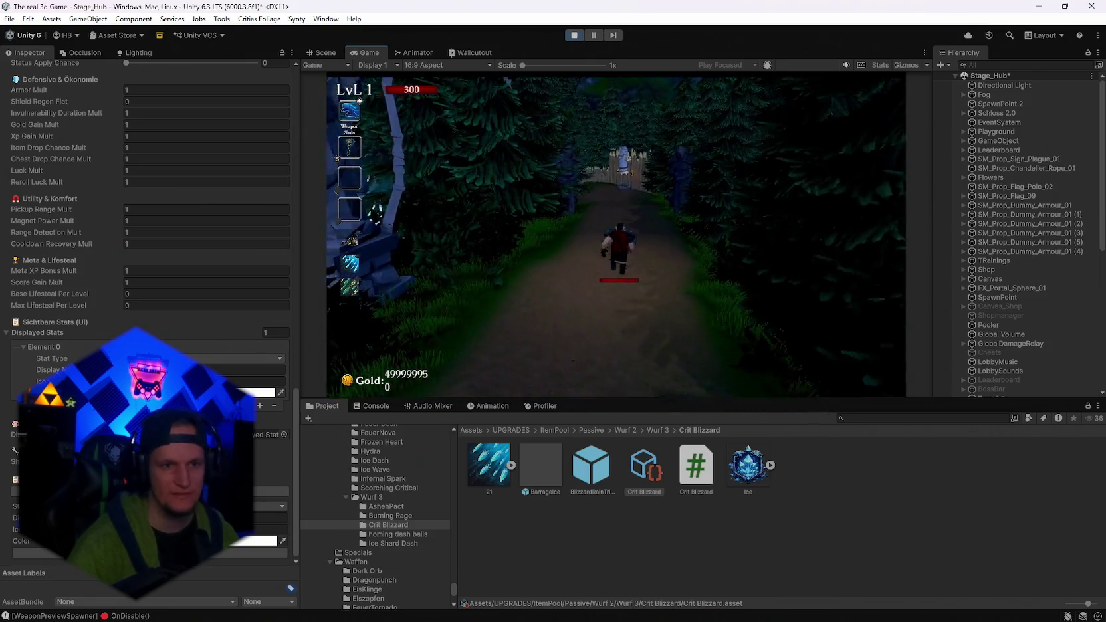
key("Escape")
double_click(372, 53)
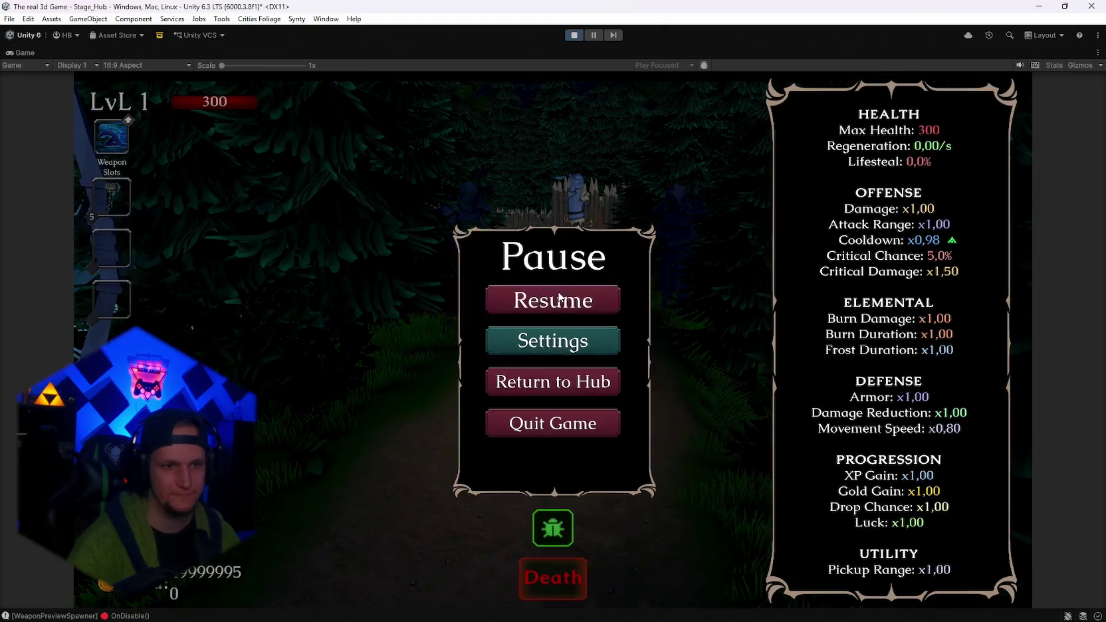
Resume and hit the training dummies with the blizzard, then pause and restore the editor layout.
key("Escape")
key("w")
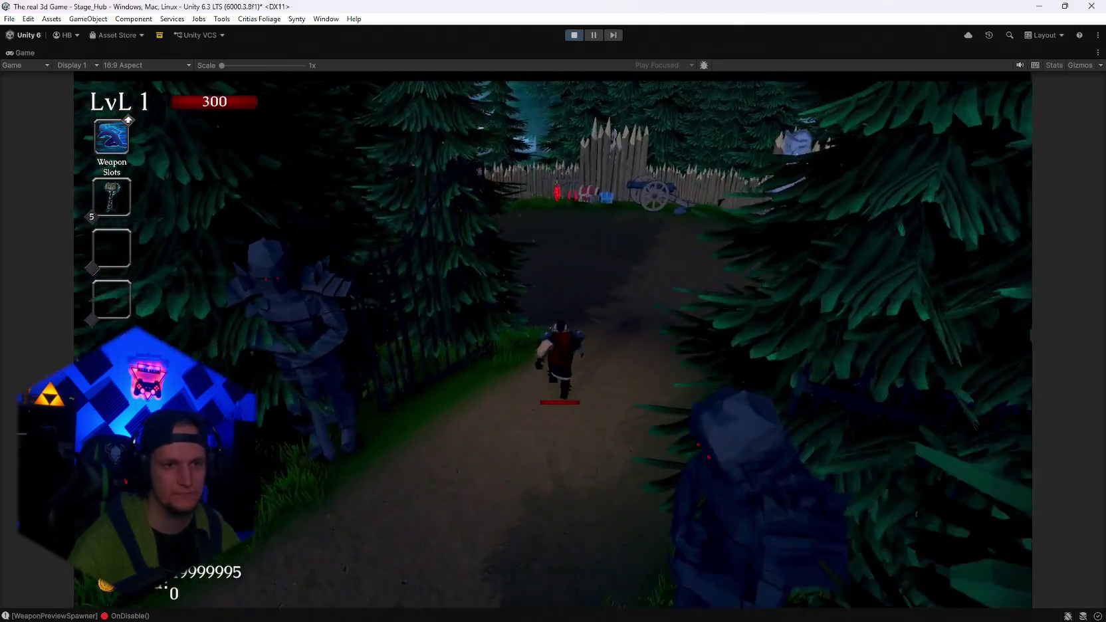
key("w")
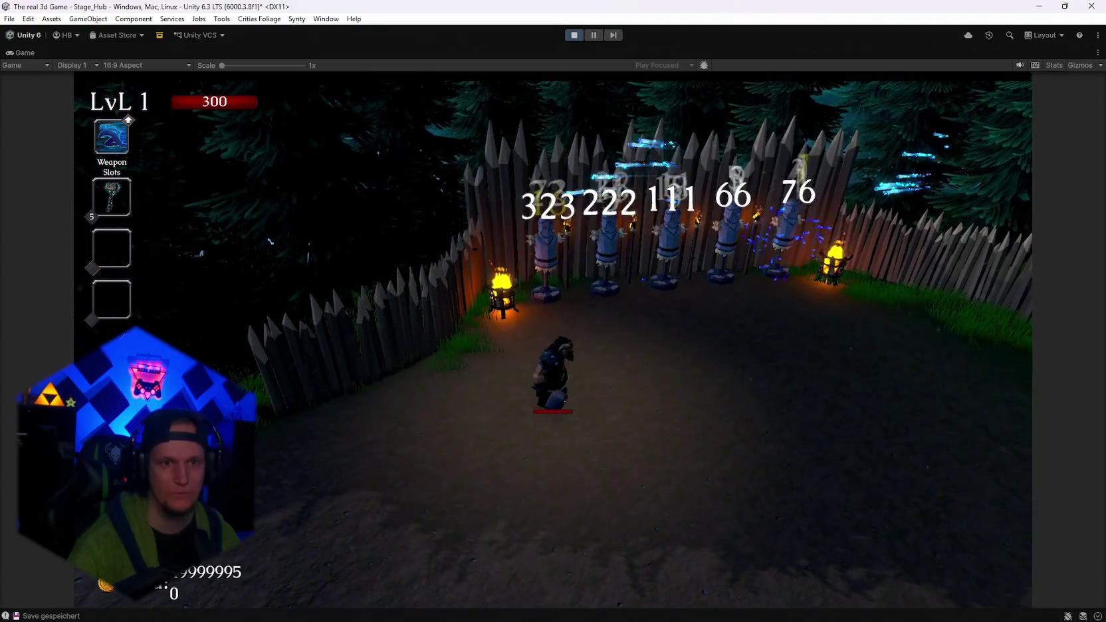
key("d")
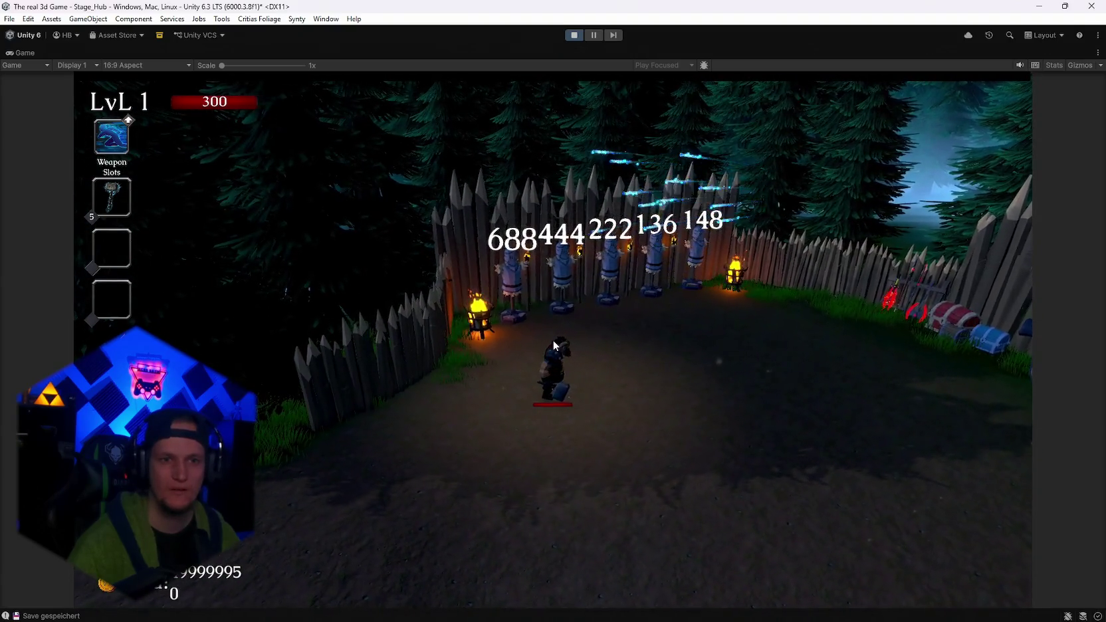
key("Escape")
double_click(28, 52)
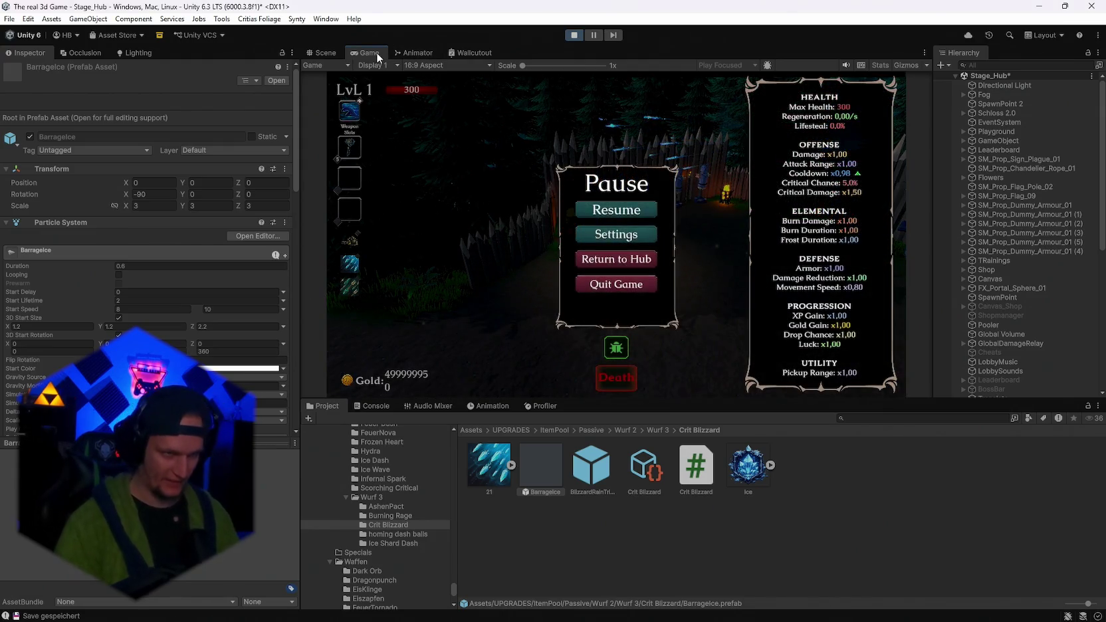
Maximize the Game view again and run and dash up the forest path to the village.
double_click(376, 52)
left_click(551, 299)
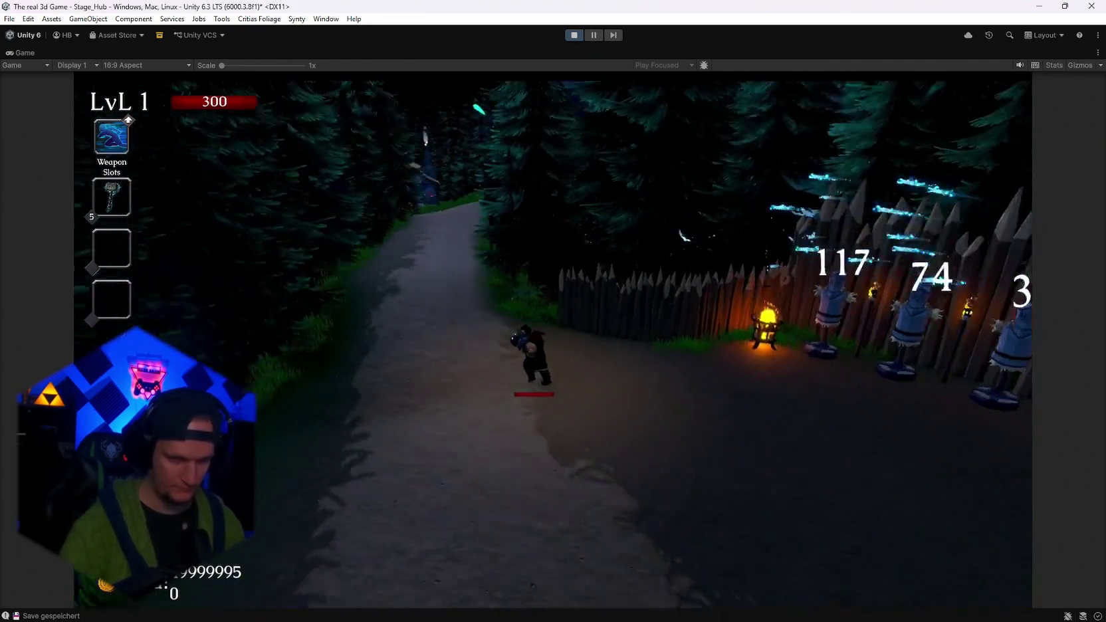
key("w")
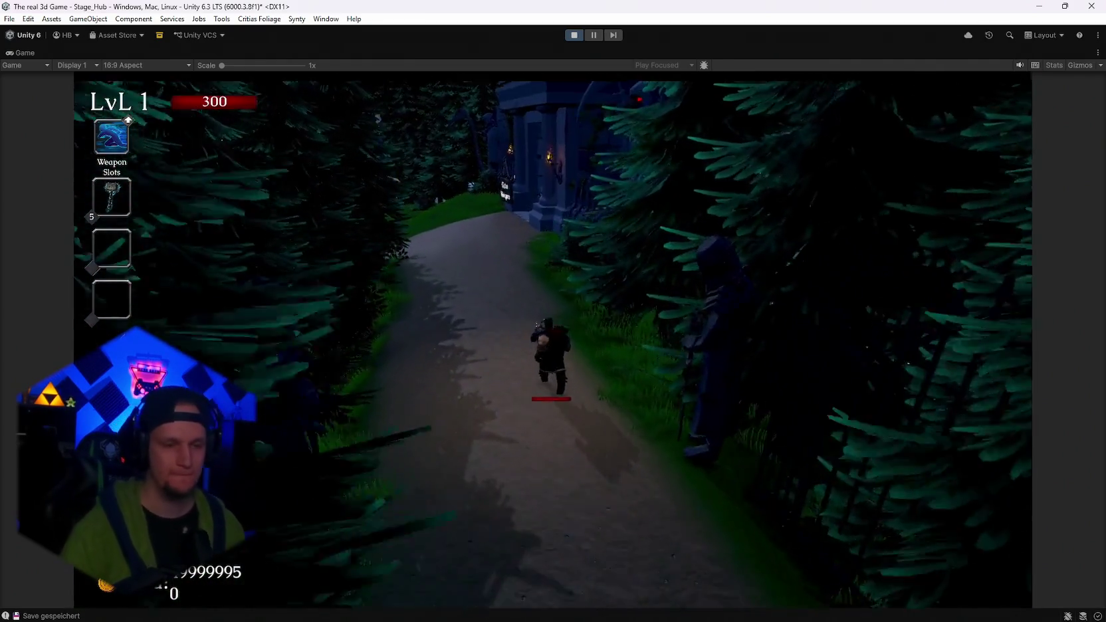
key("space")
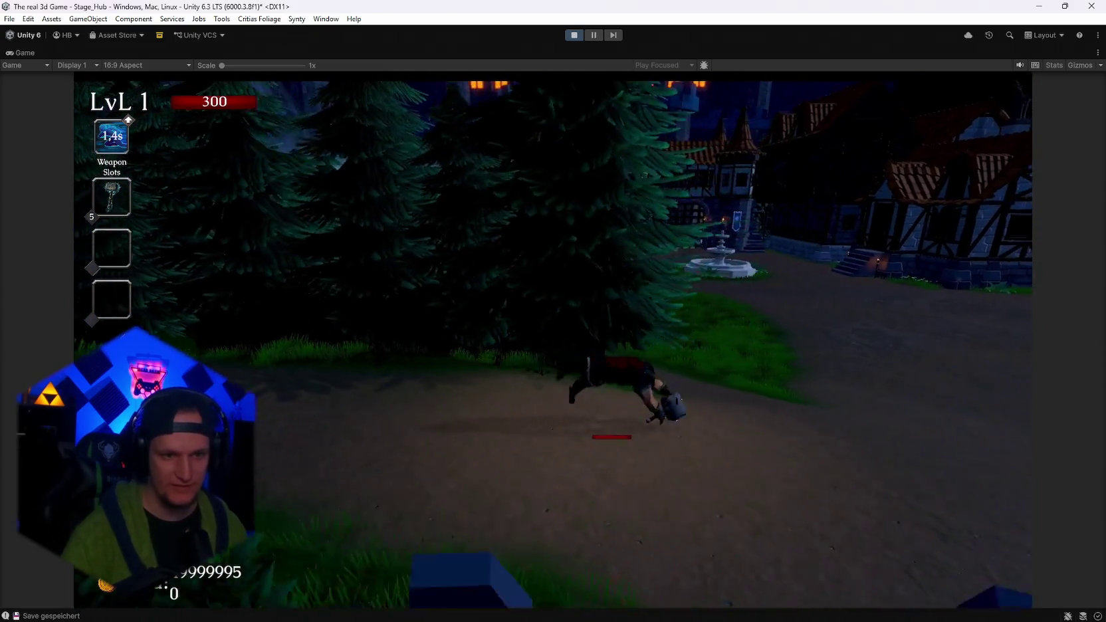
key("w")
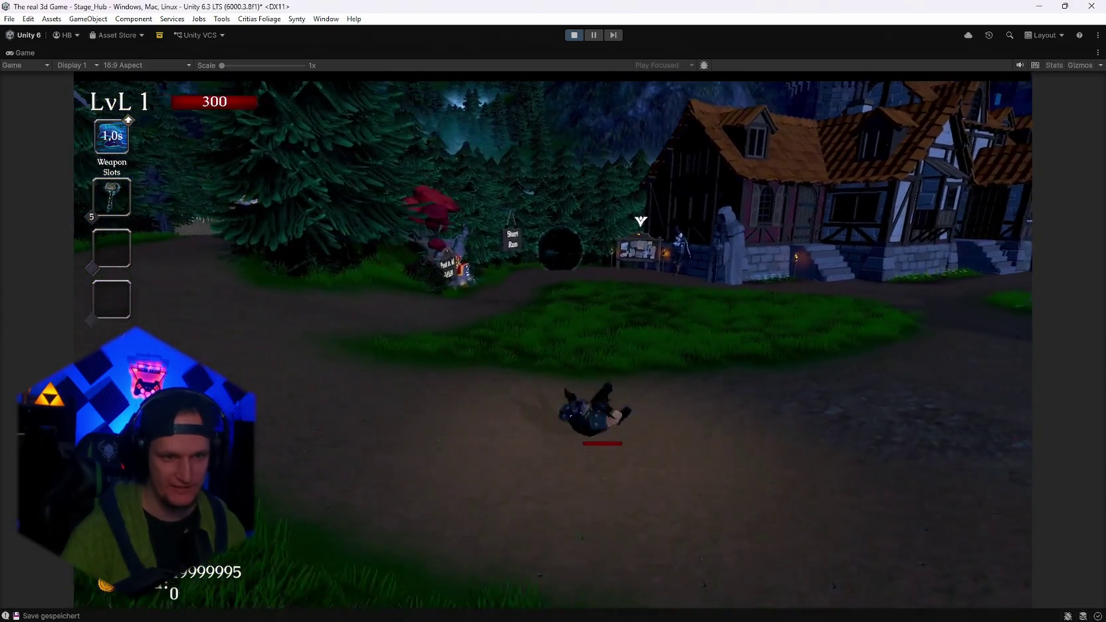
key("w")
key("space")
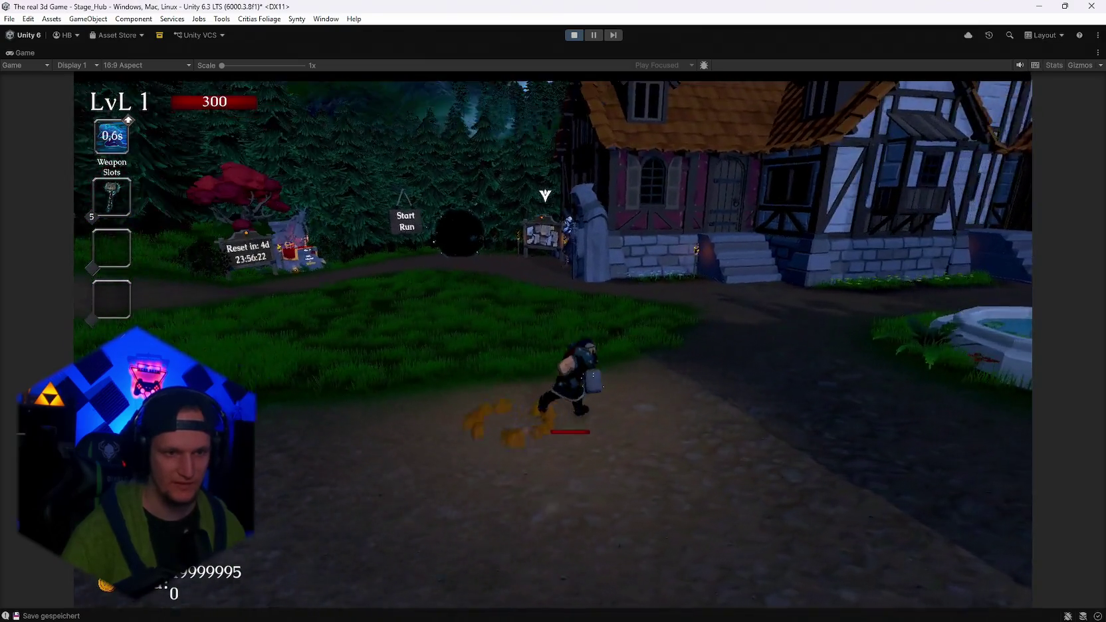
key("a")
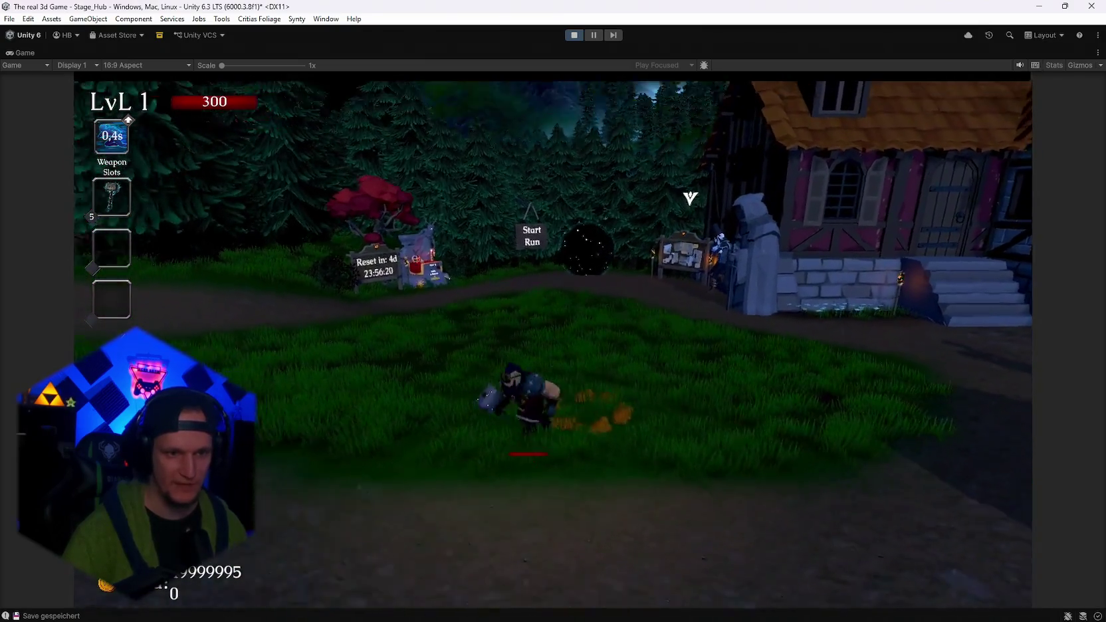
key("w")
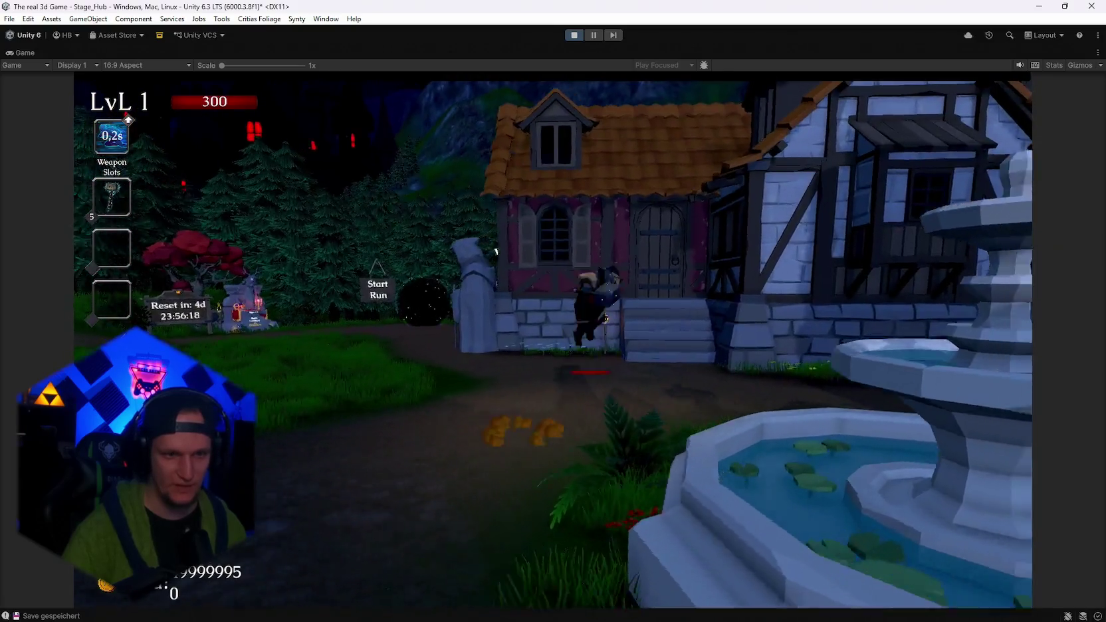
key("space")
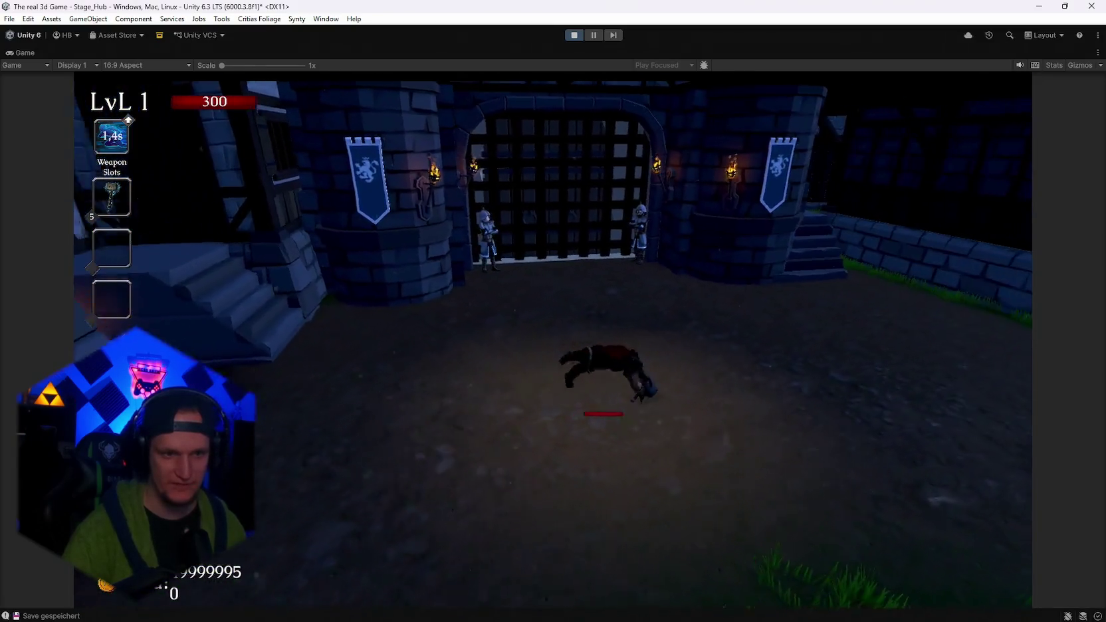
Run and dodge-roll around the village, market stalls and Get a Weapon gate, then pause.
key("a")
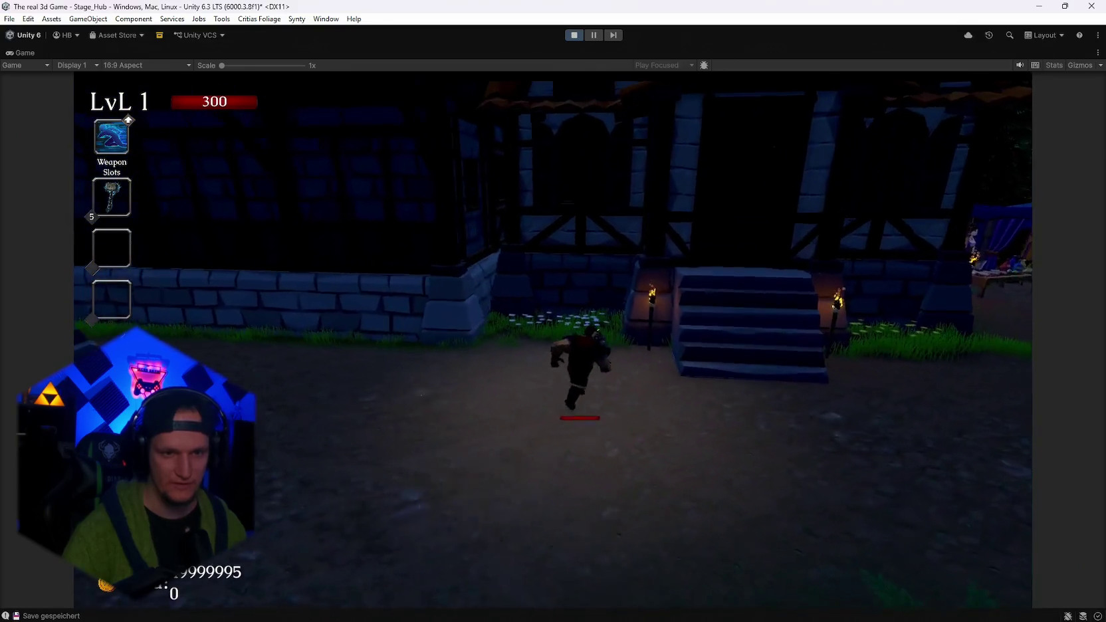
key("space")
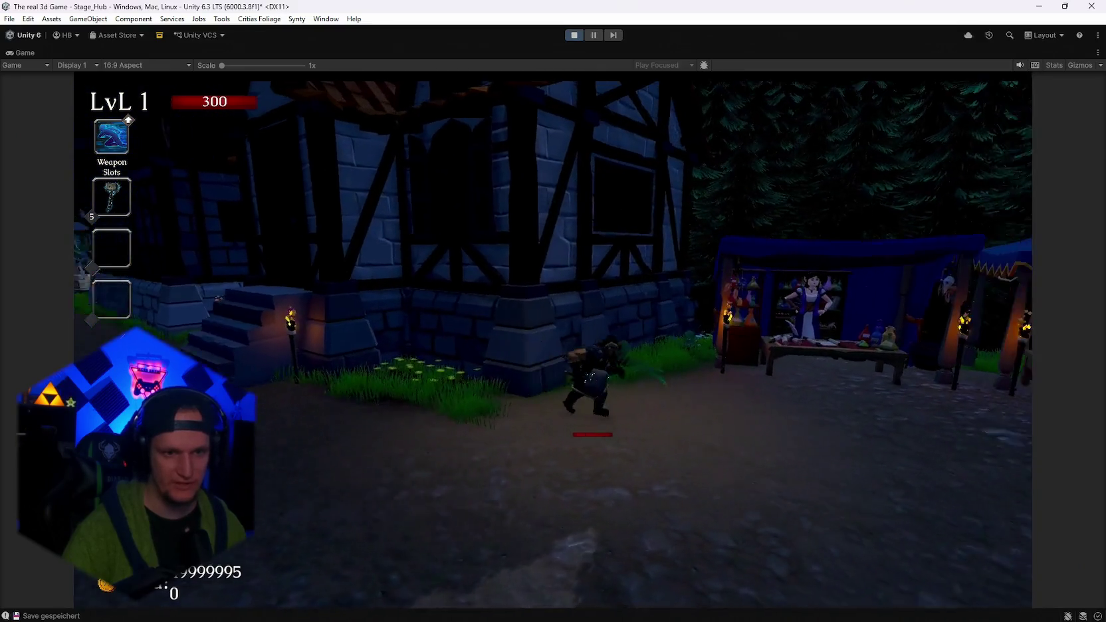
key("d")
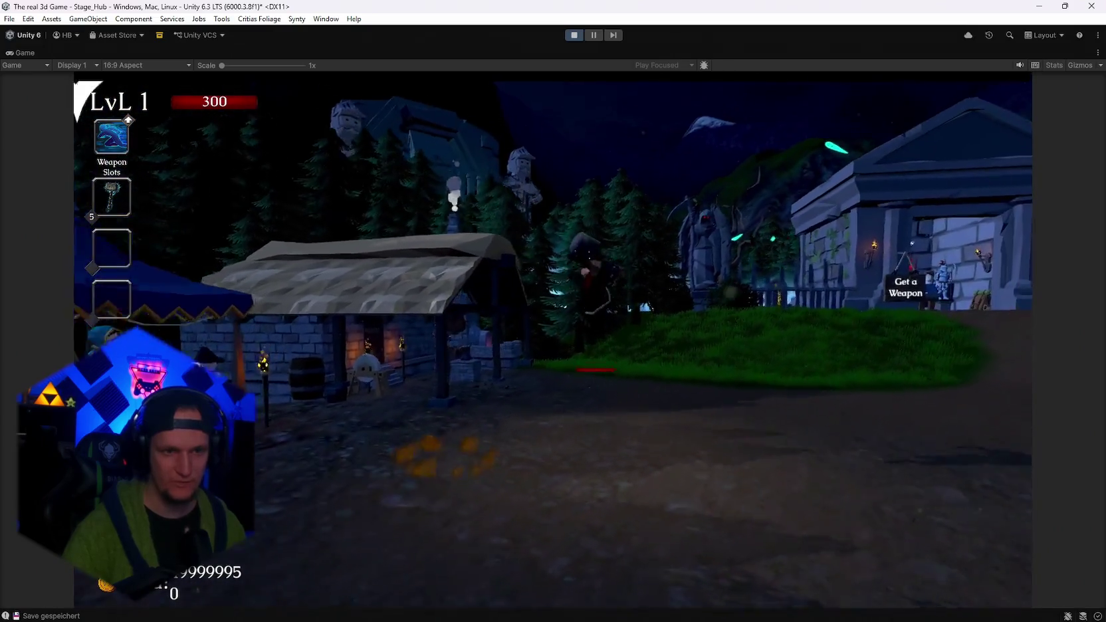
key("w")
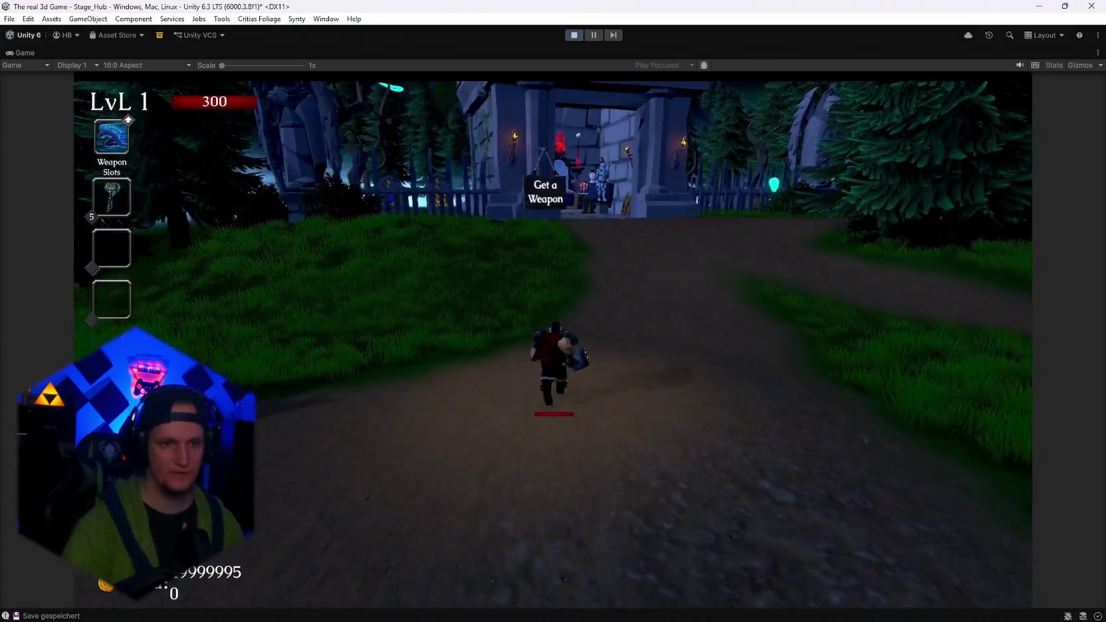
key("a")
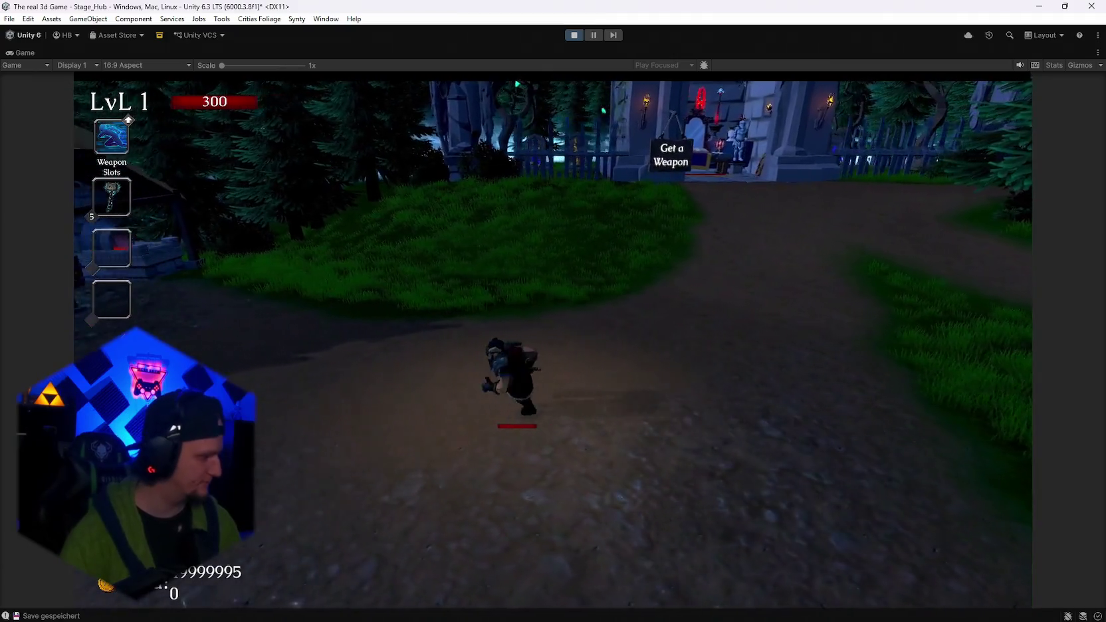
key("space")
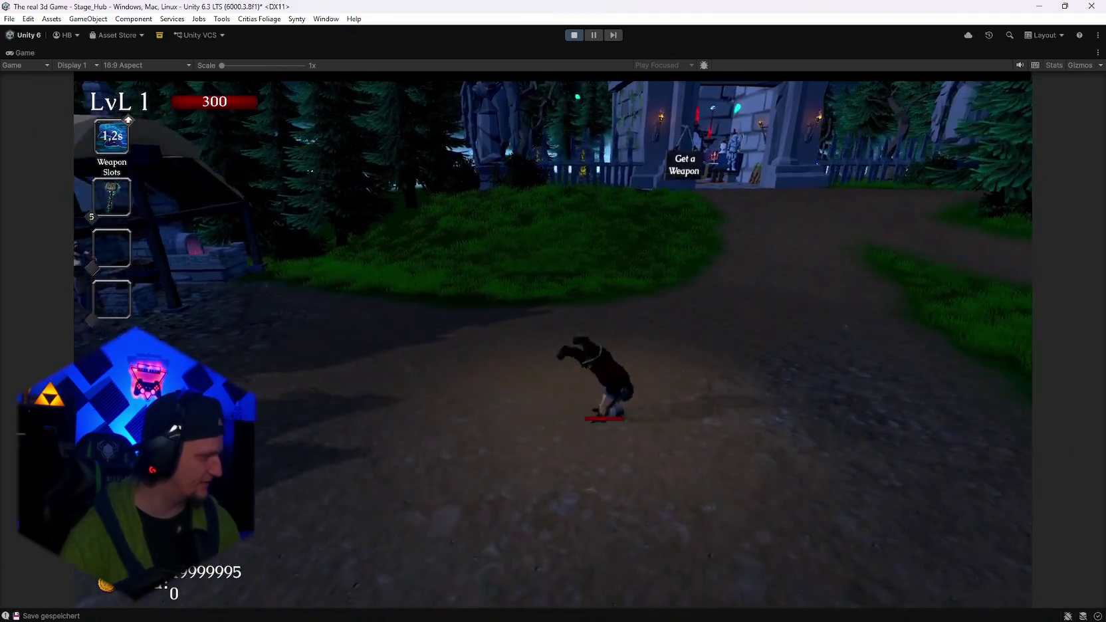
key("d")
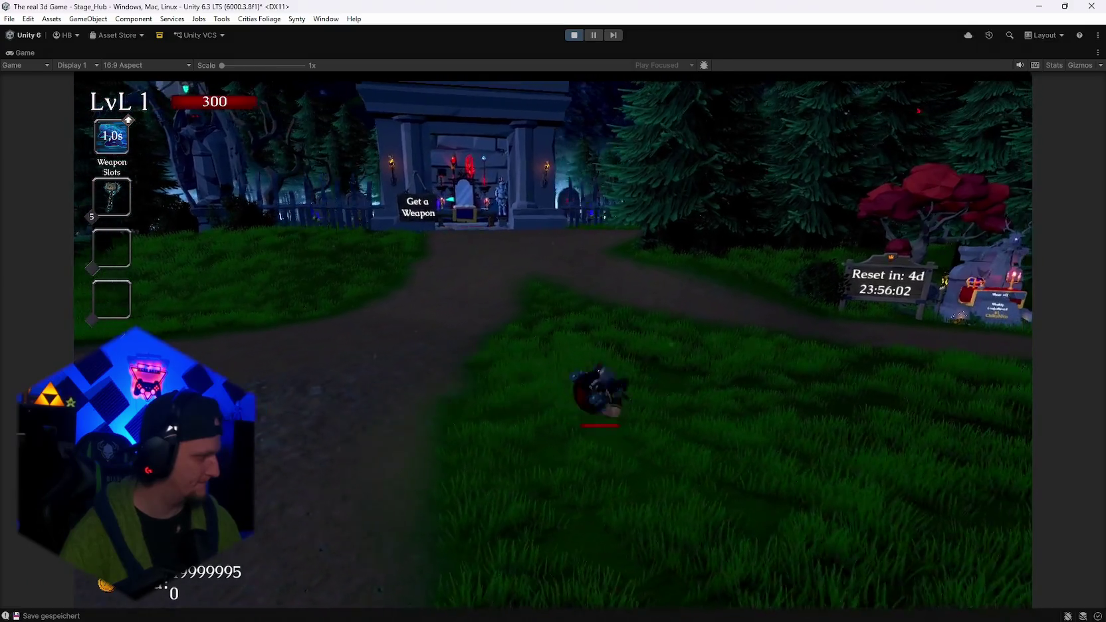
key("a")
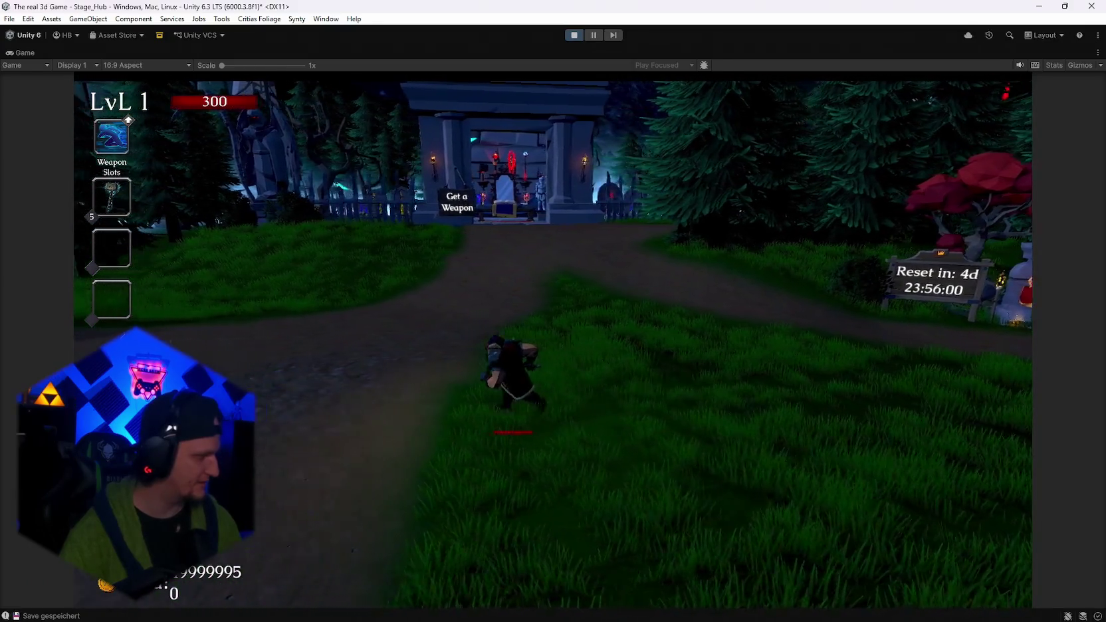
key("a")
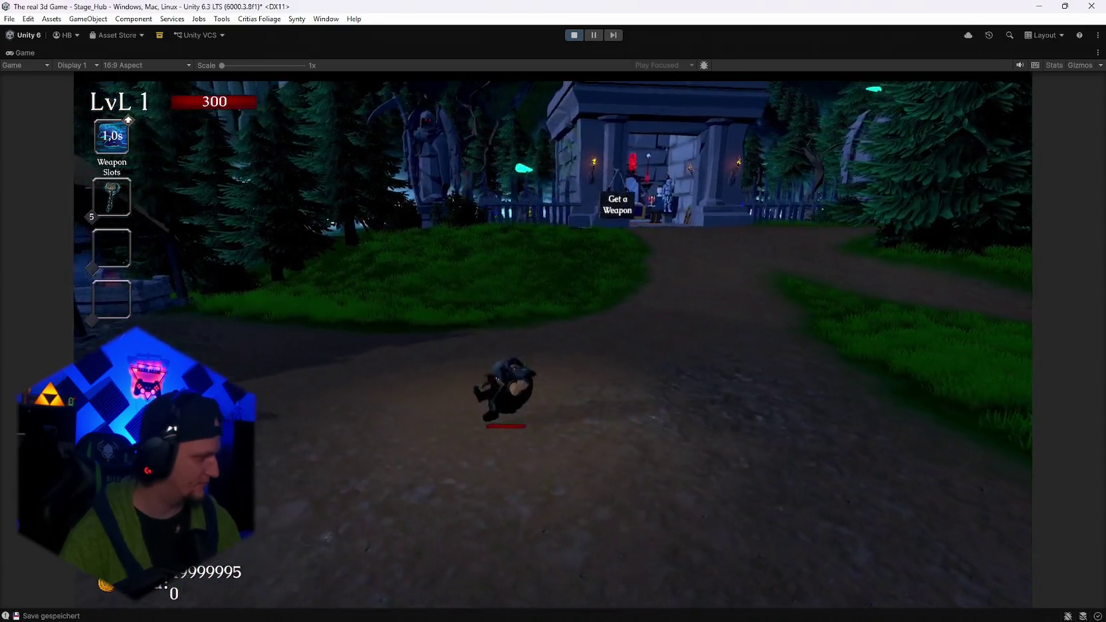
key("d")
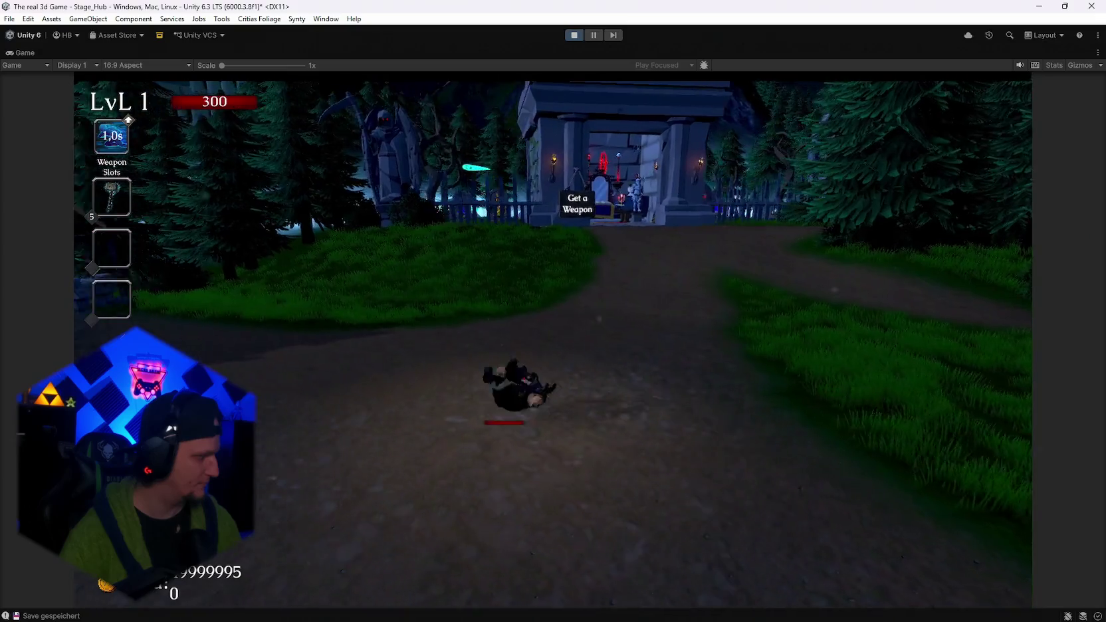
key("d")
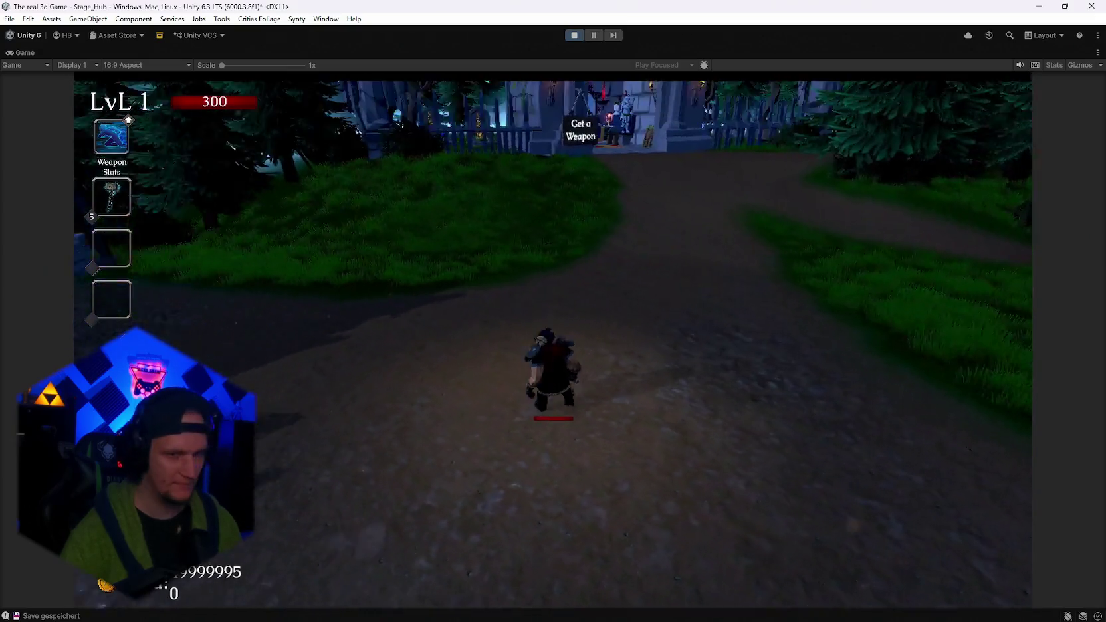
key("space")
key("d")
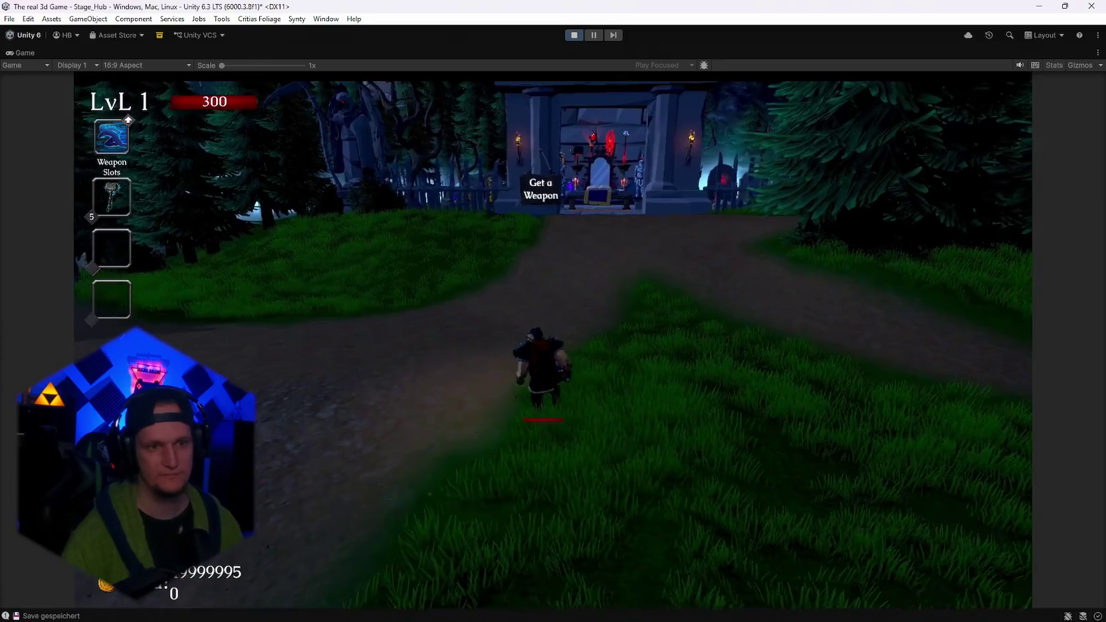
key("space")
key("w")
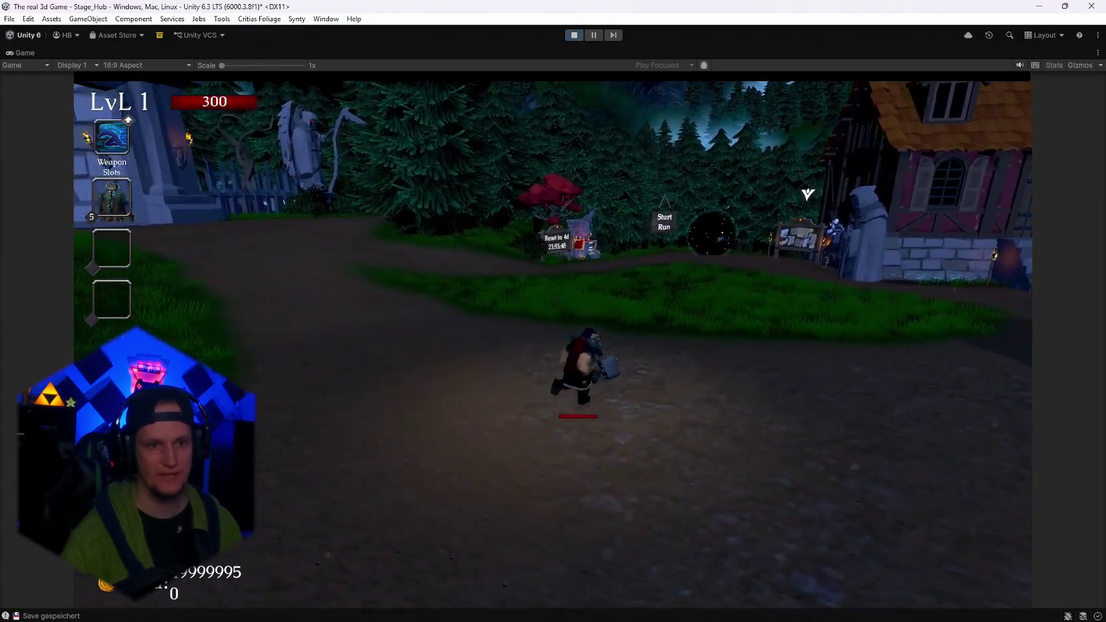
key("a")
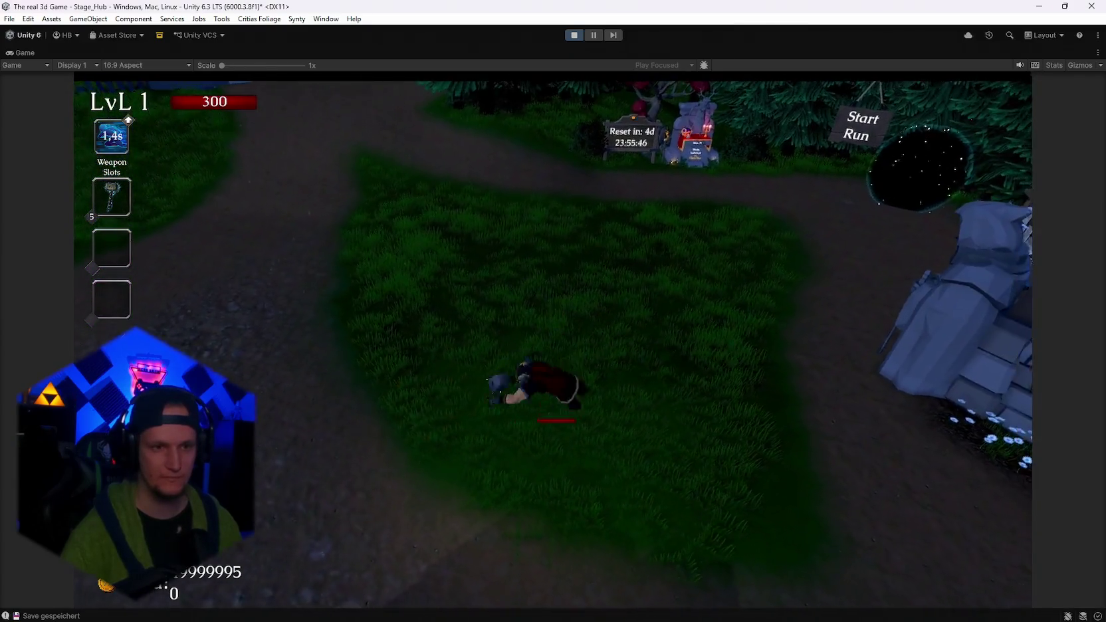
key("w")
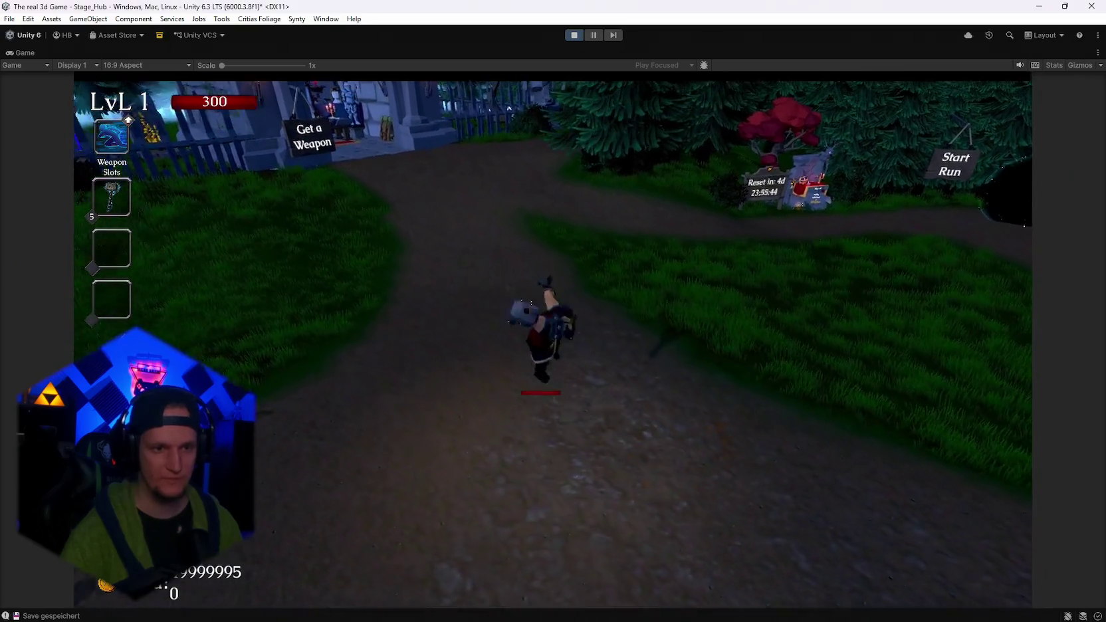
key("s")
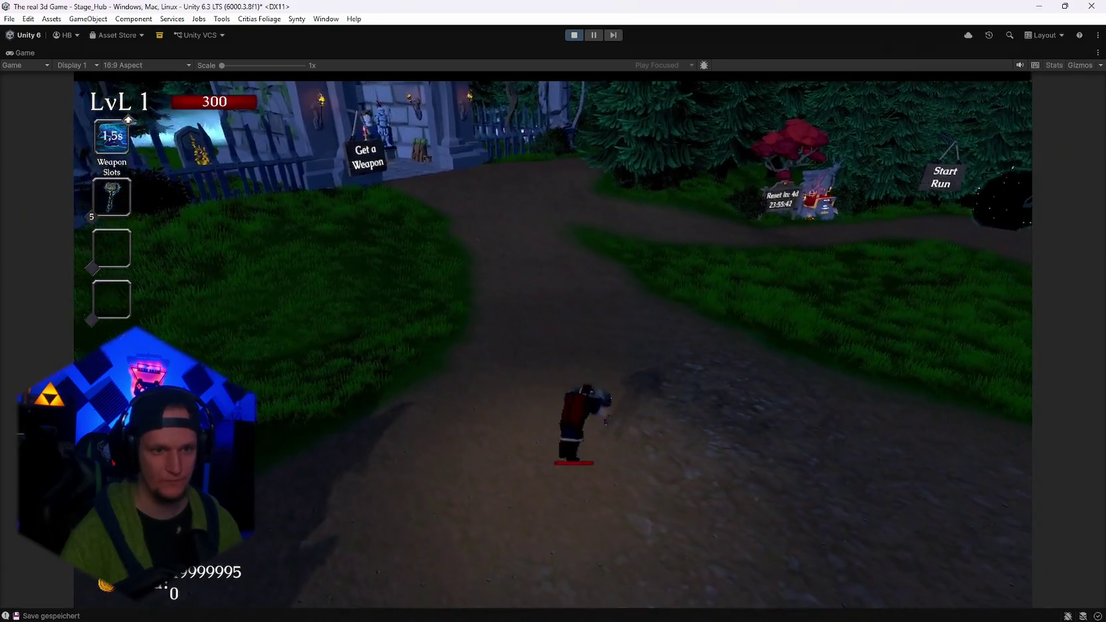
key("d")
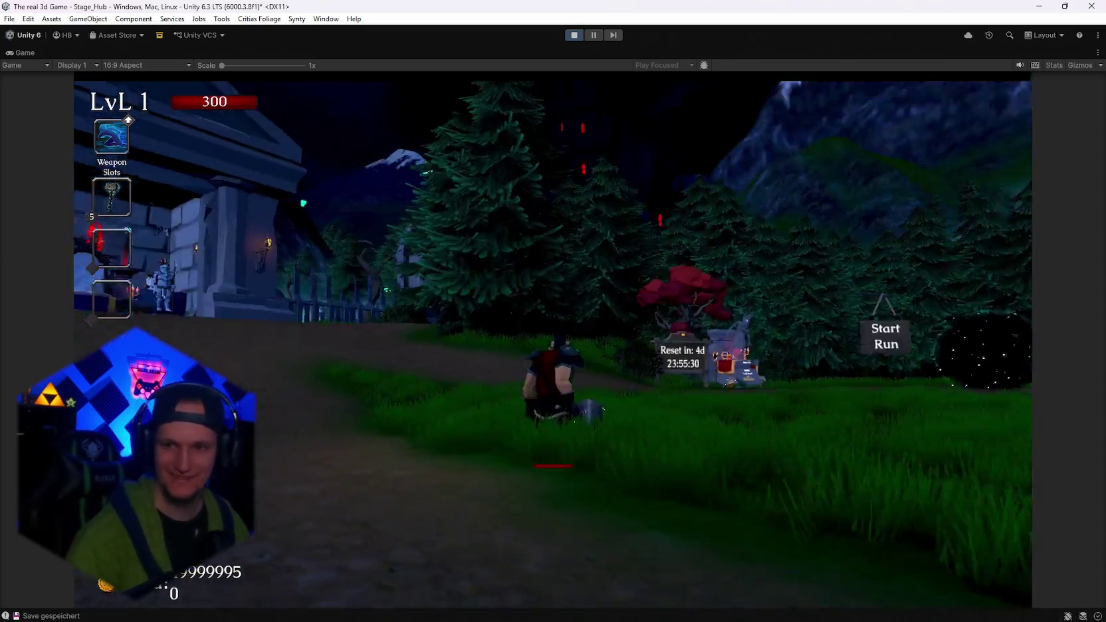
key("Escape")
Stop Play mode and inspect the Crit Blizzard upgrade data and BlizzardRainTrigger prefab.
left_click(575, 36)
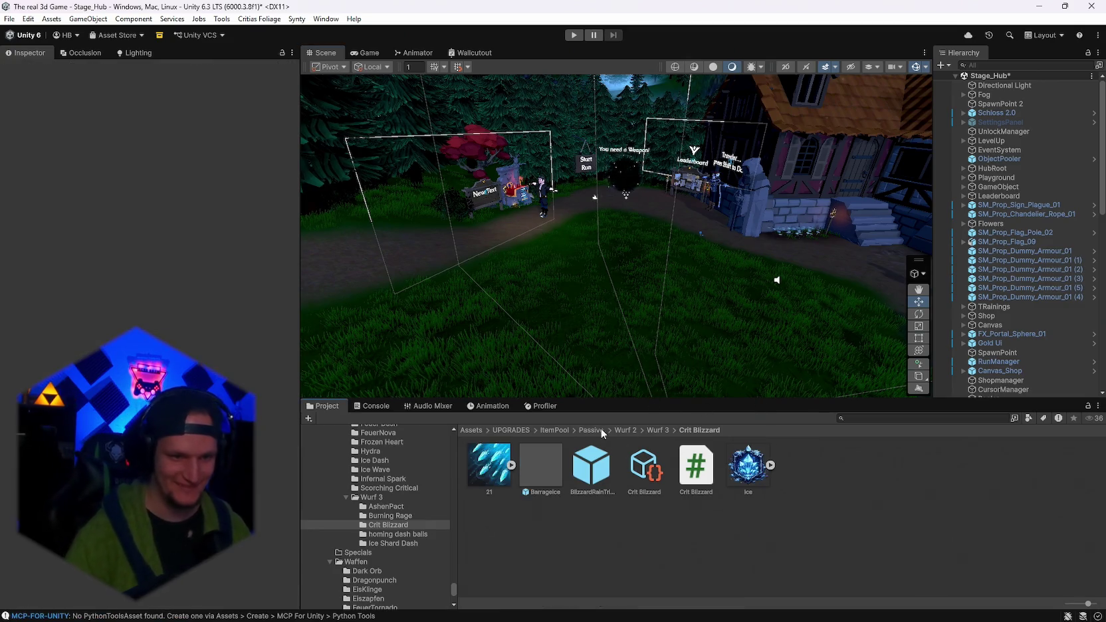
left_click(382, 516)
left_click(389, 525)
left_click(642, 476)
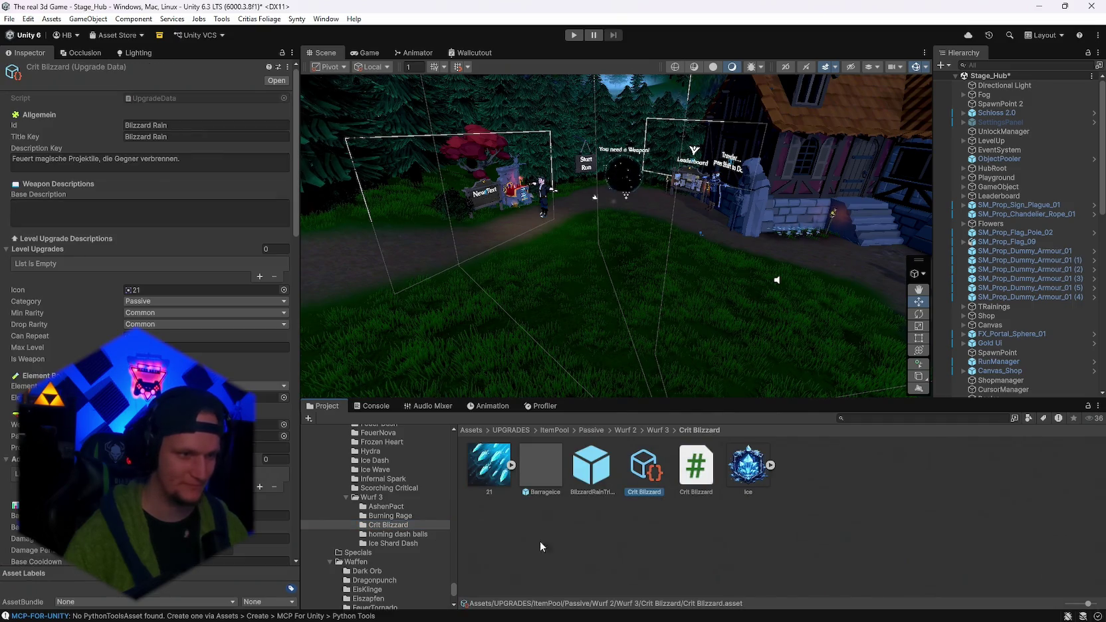
scroll(146, 232, "down", 10)
scroll(375, 519, "down", 2)
left_click(591, 469)
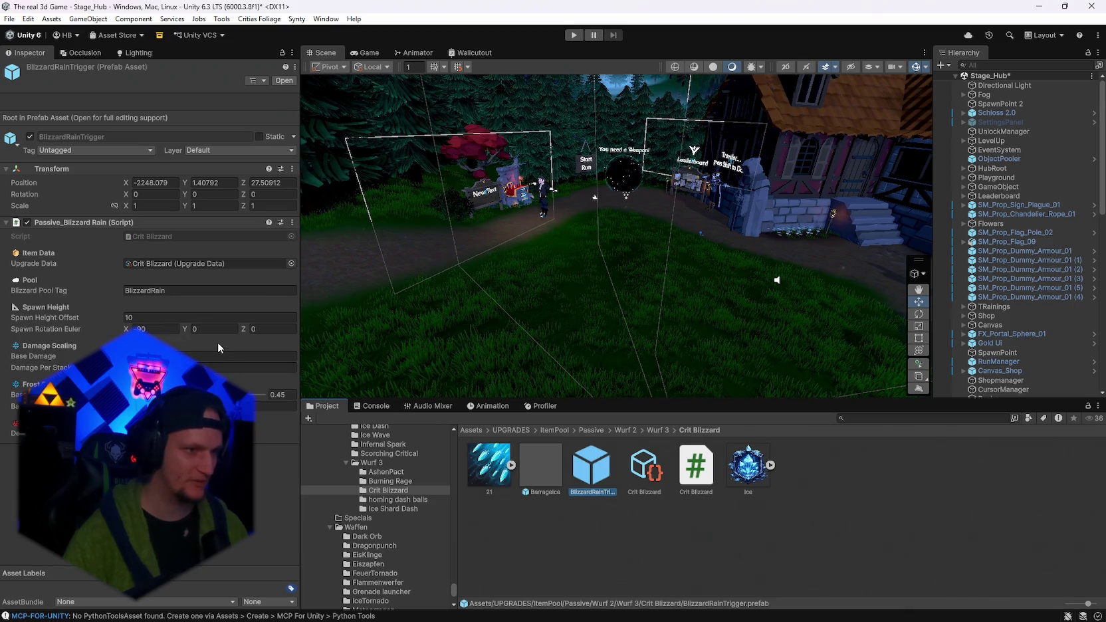
Enter play mode again so the Stage_Hub scene runs for another test.
left_click(572, 35)
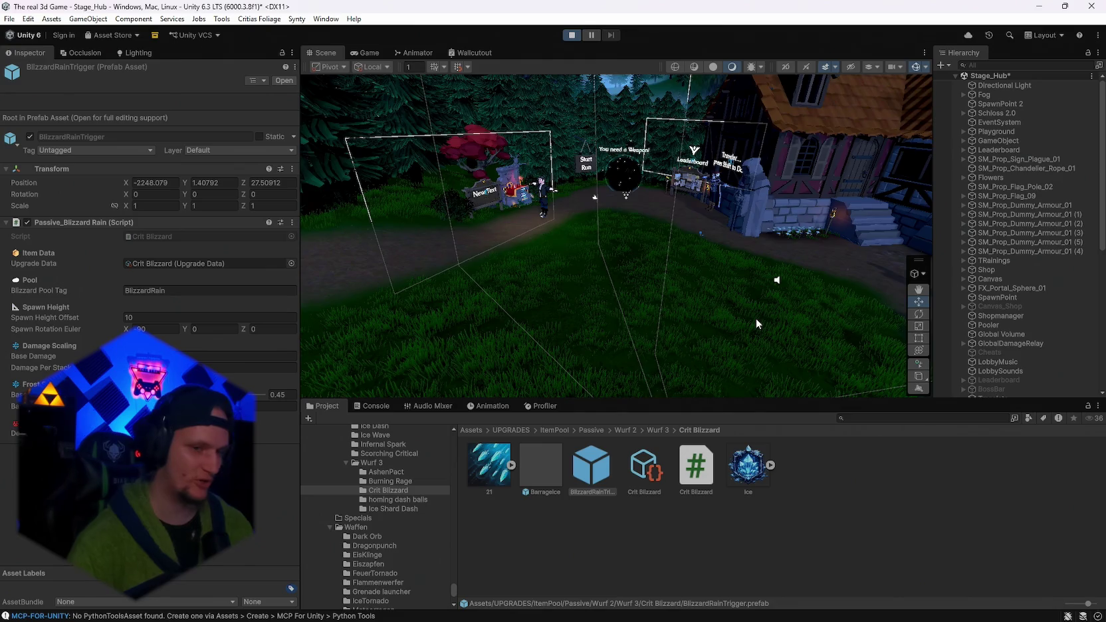
Run to the throne, pick the Fire Staff from the weapon book, and head out to the forest path.
left_click(757, 318)
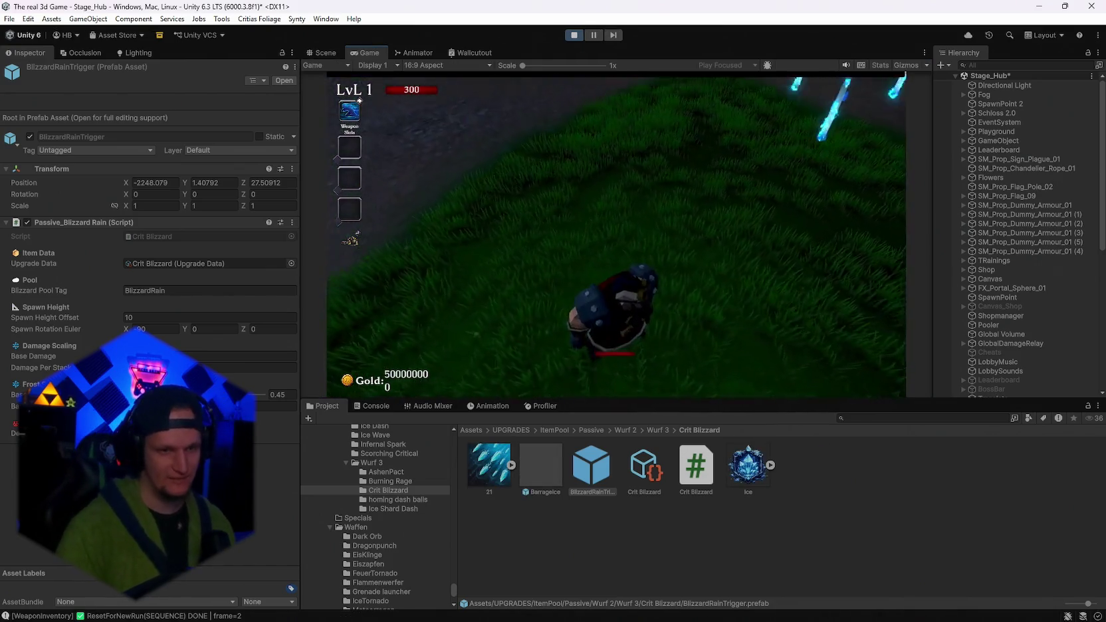
key("w")
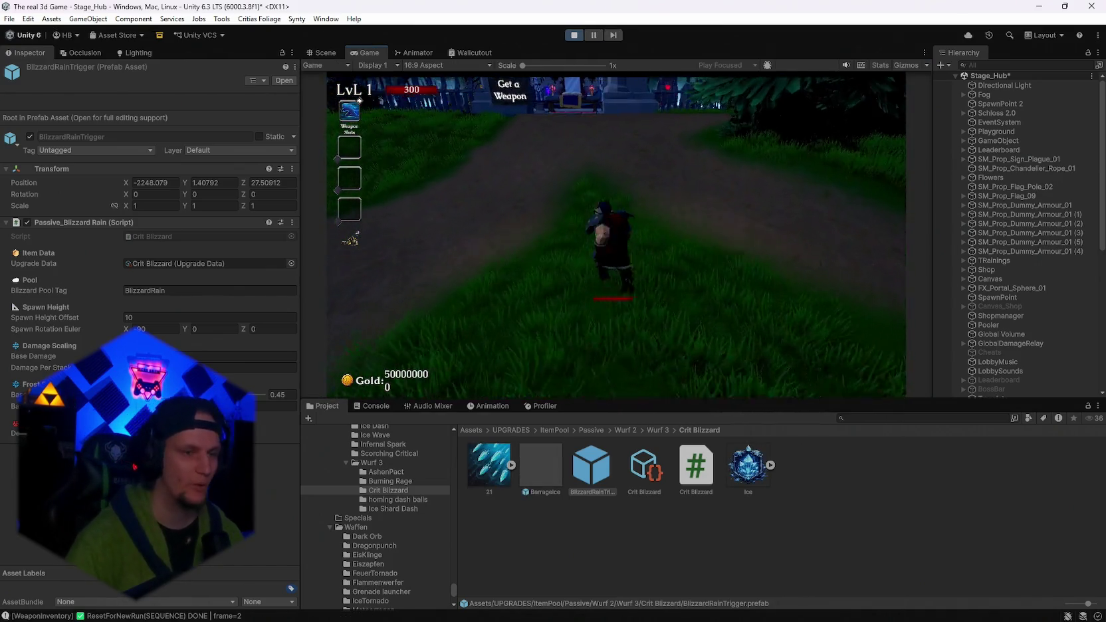
key("w")
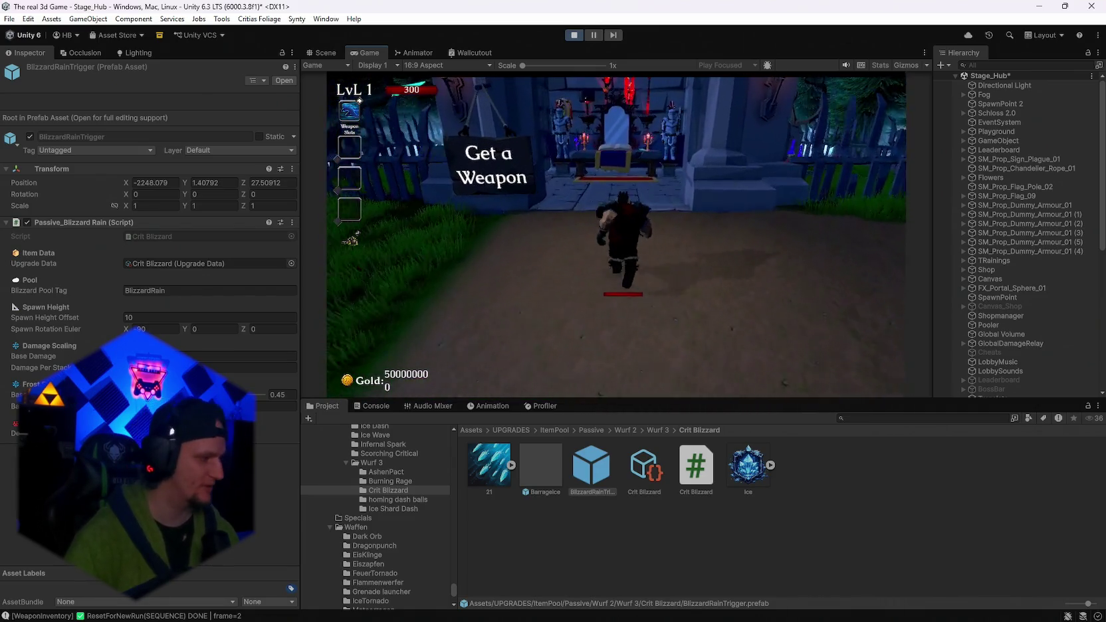
key("e")
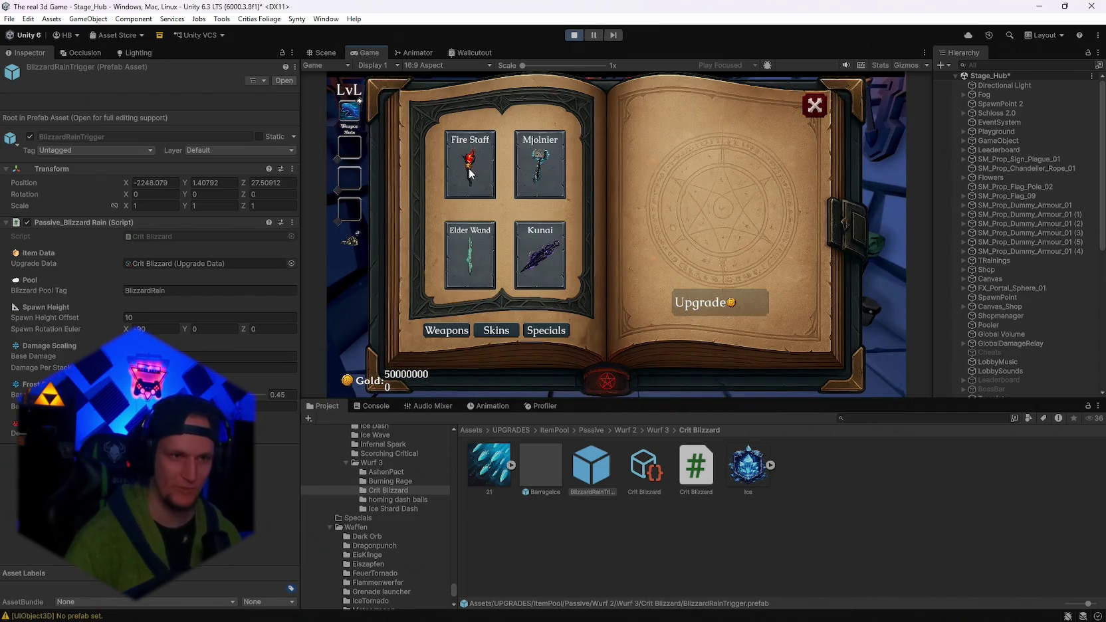
left_click(454, 199)
left_click(532, 255)
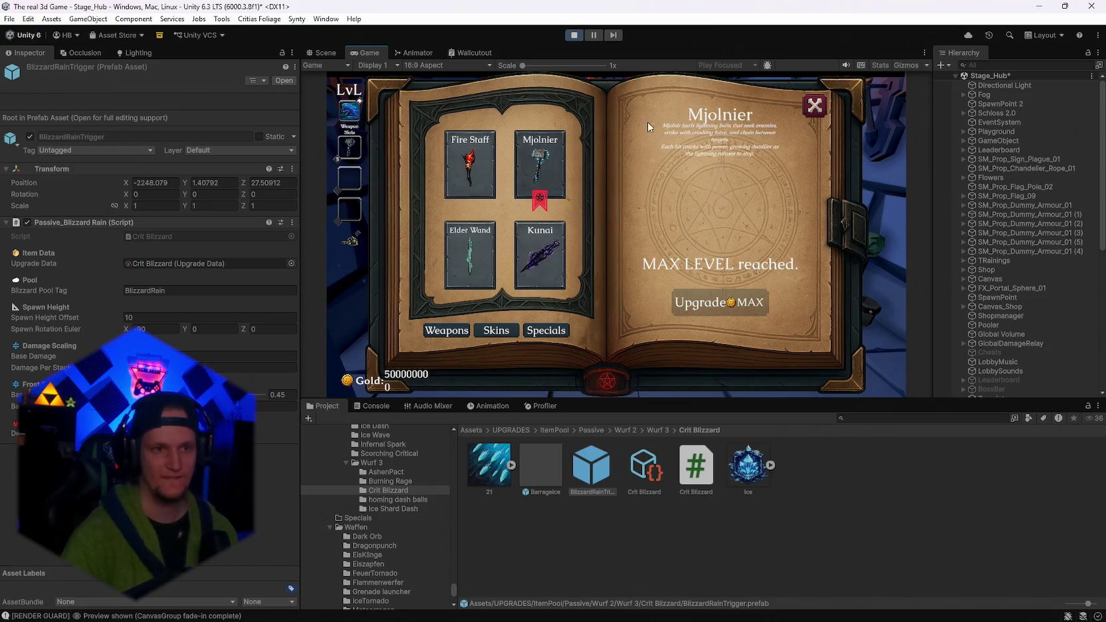
key("Escape")
key("s")
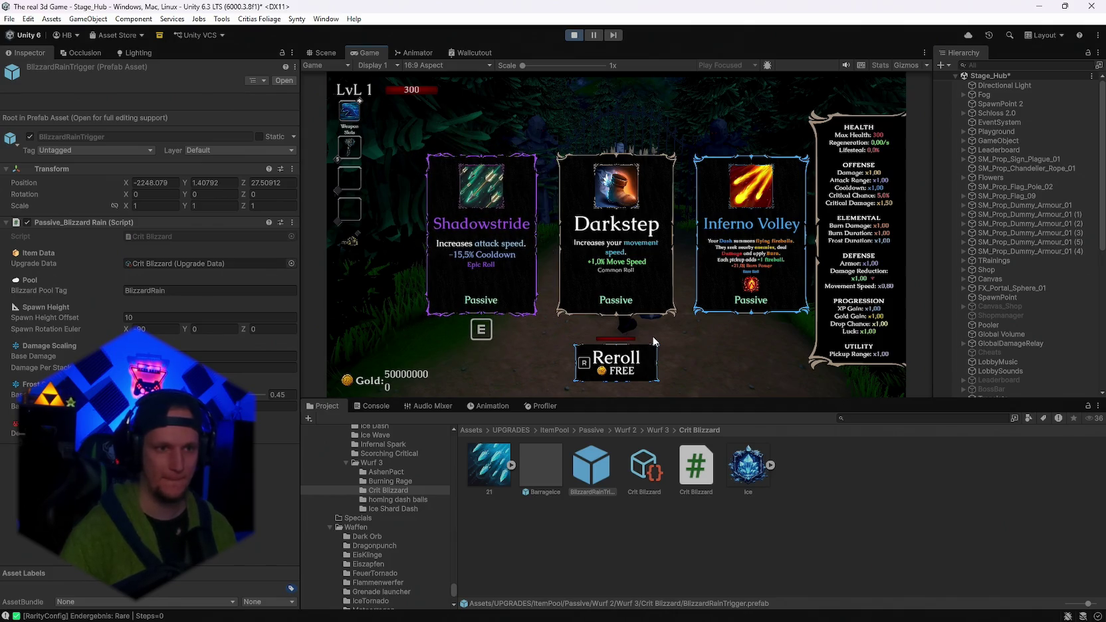
Take Shadowstride, reroll the upgrade cards until Blizzard Rain appears, take it, and pause.
left_click(510, 256)
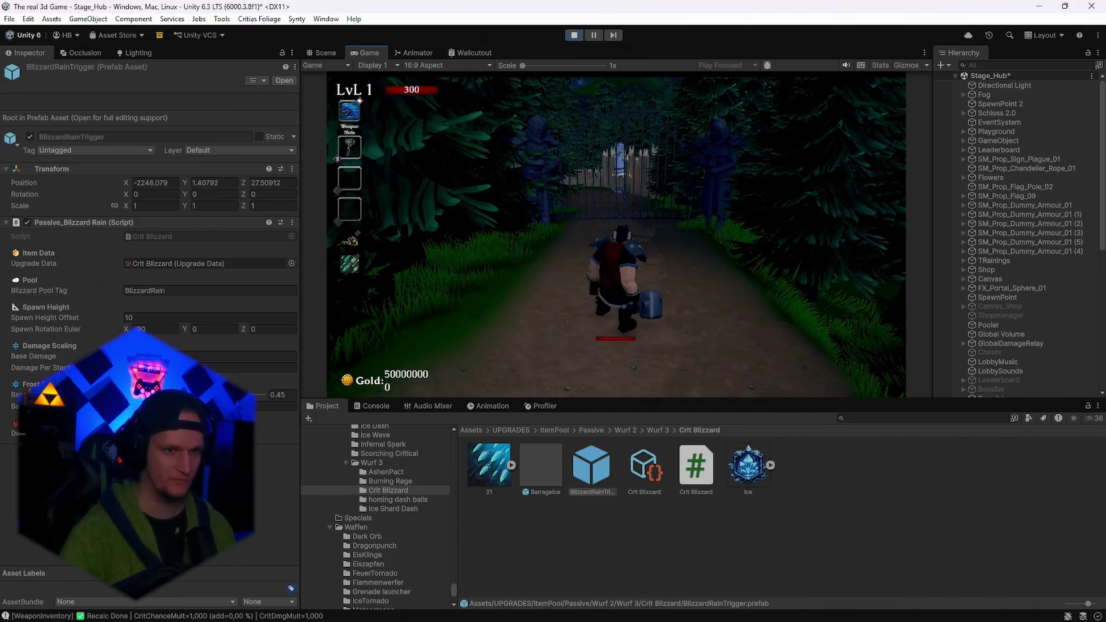
key("r")
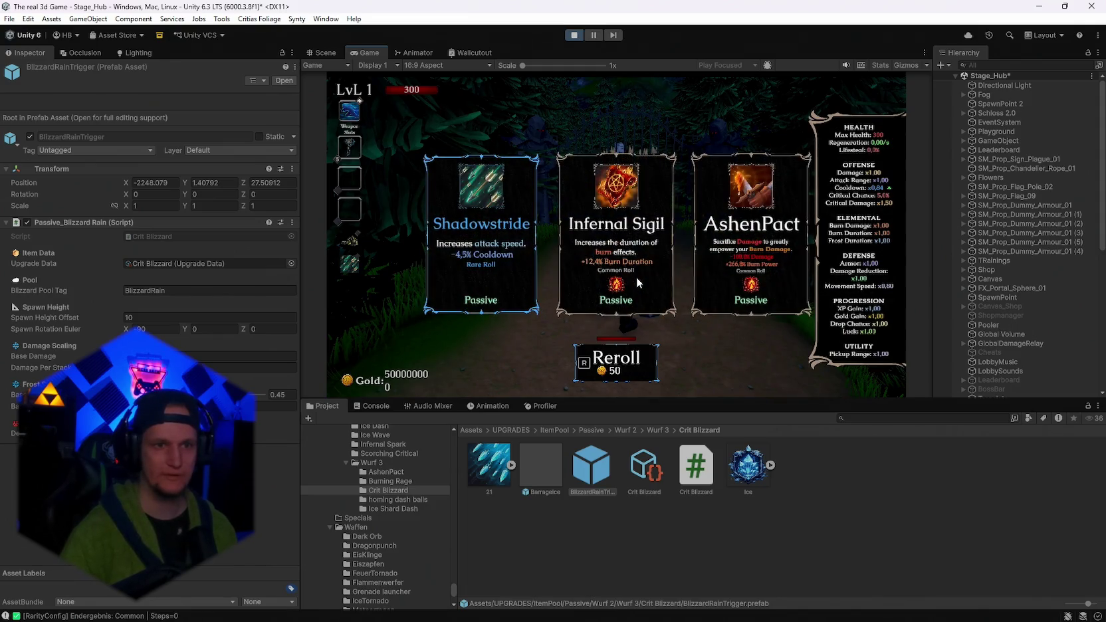
key("r")
key("r")
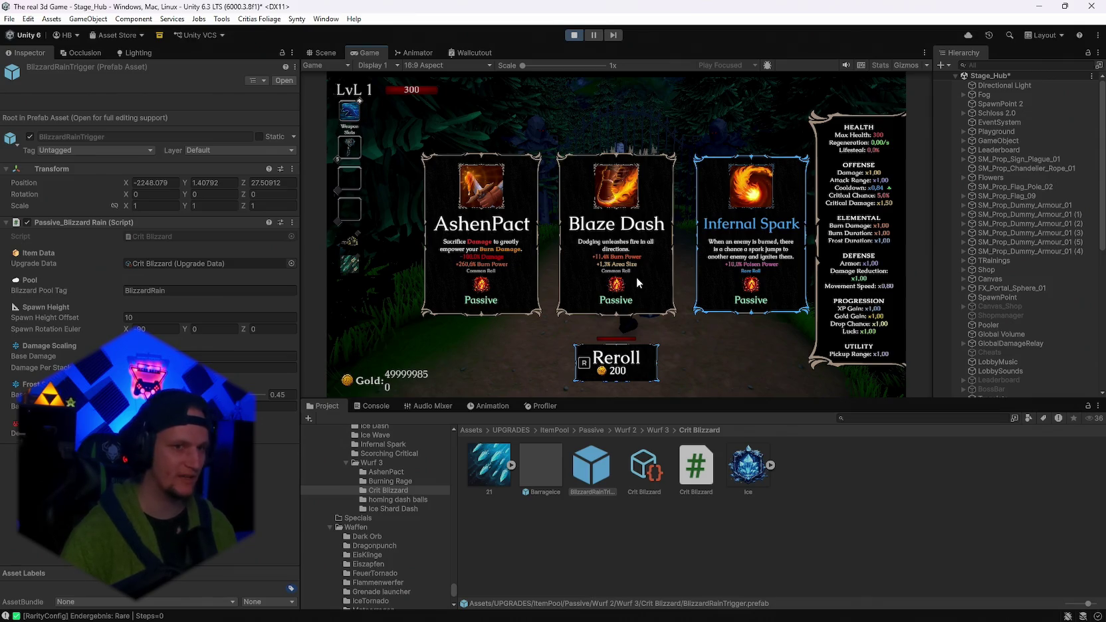
key("r")
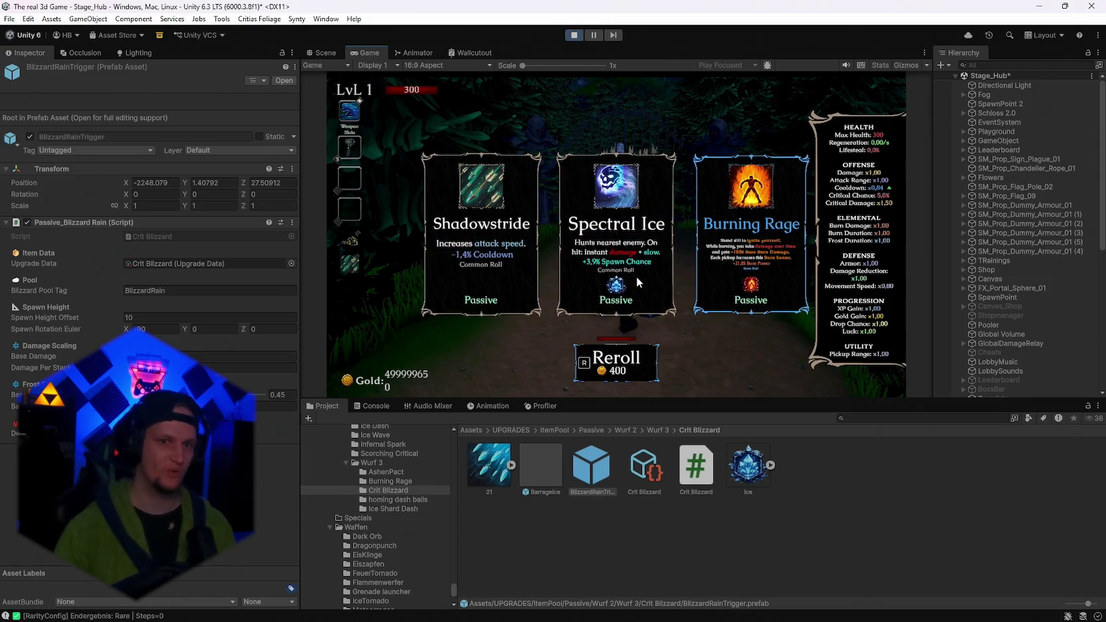
key("r")
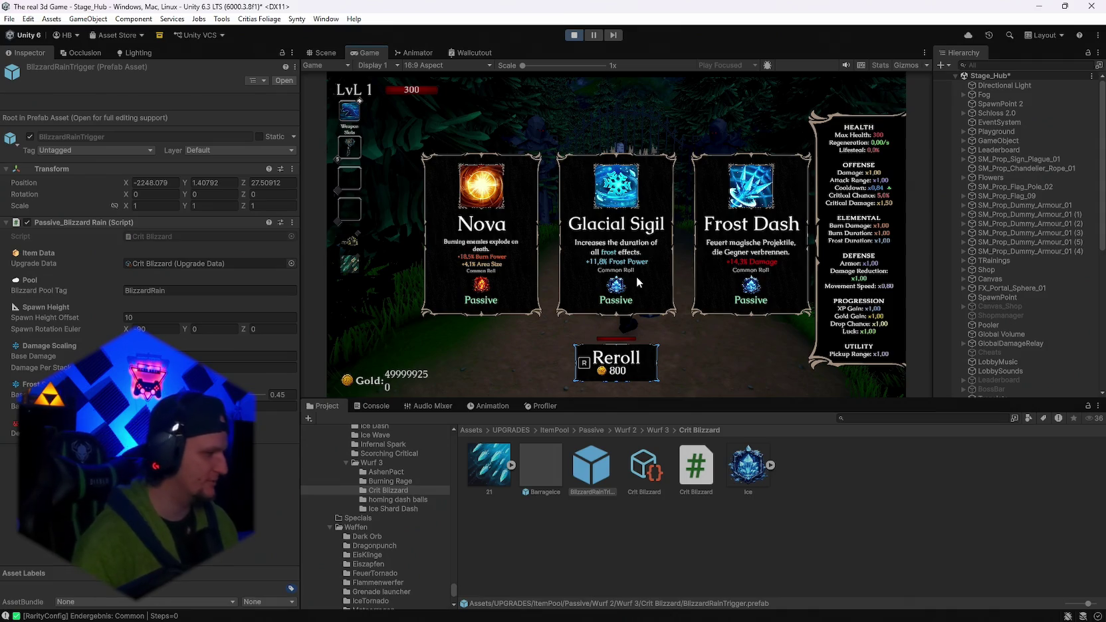
key("r")
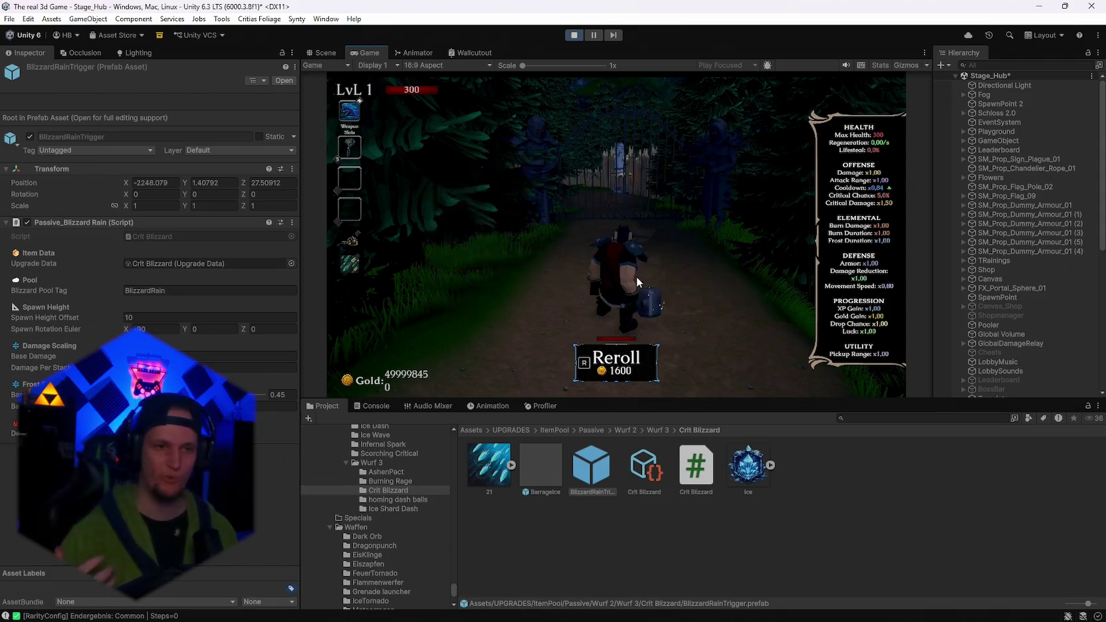
key("r")
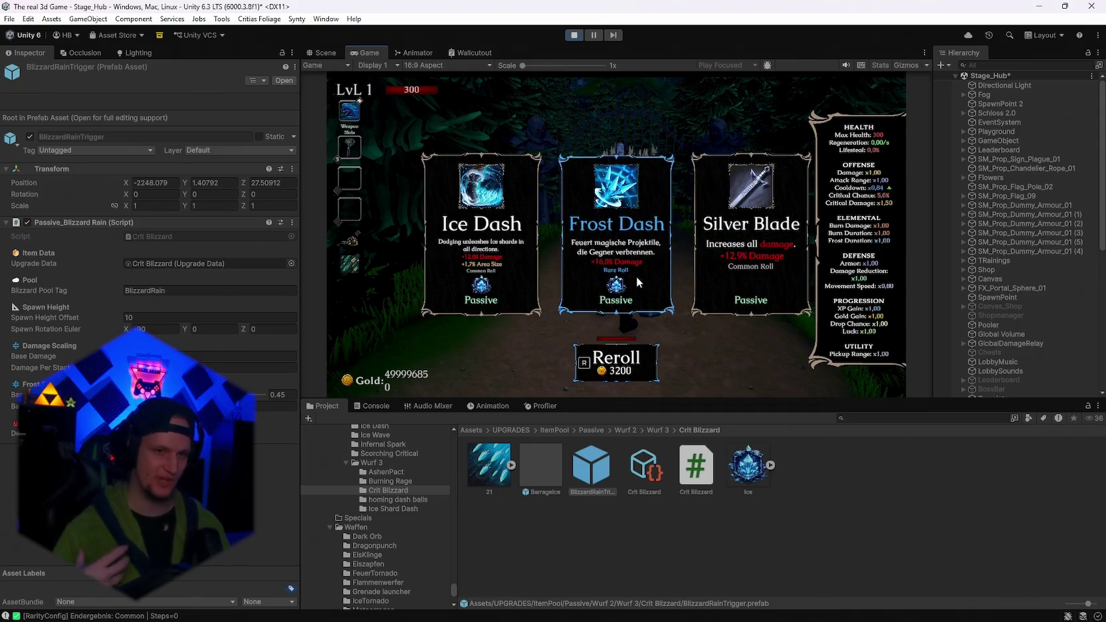
key("r")
key("r")
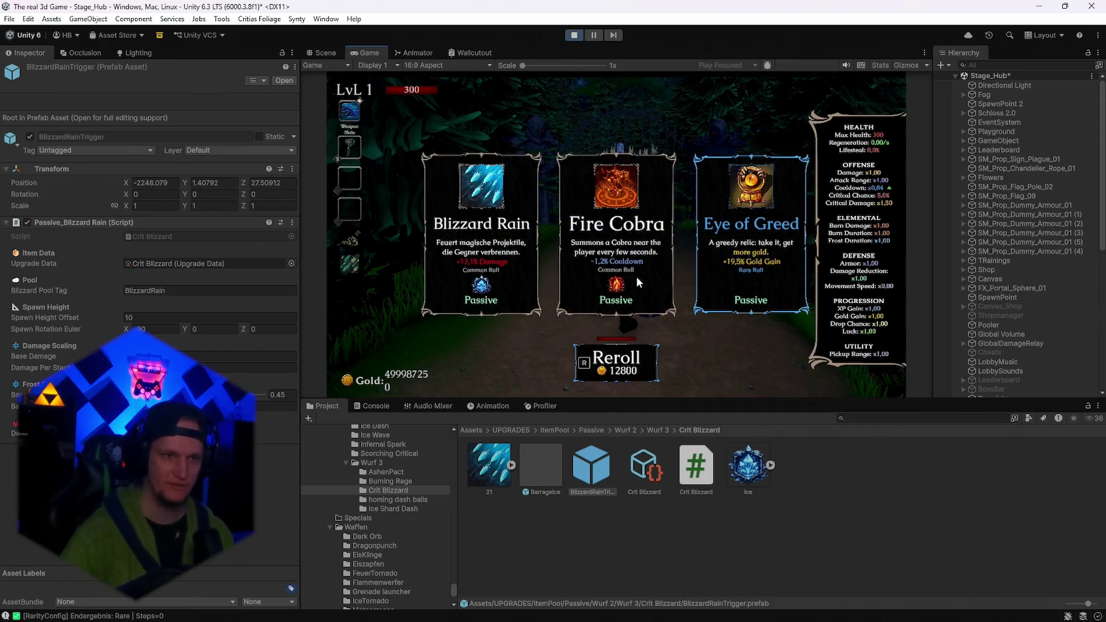
left_click(482, 266)
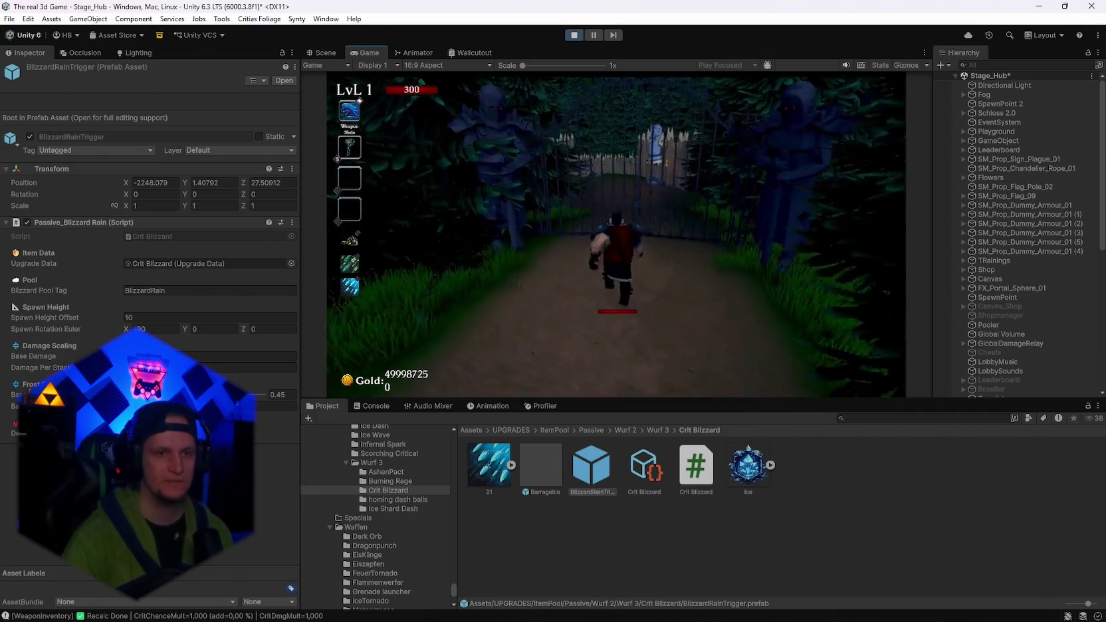
key("Escape")
In a maximized Game view, walk to the training dummies to watch Blizzard Rain damage, then stop play mode.
double_click(366, 48)
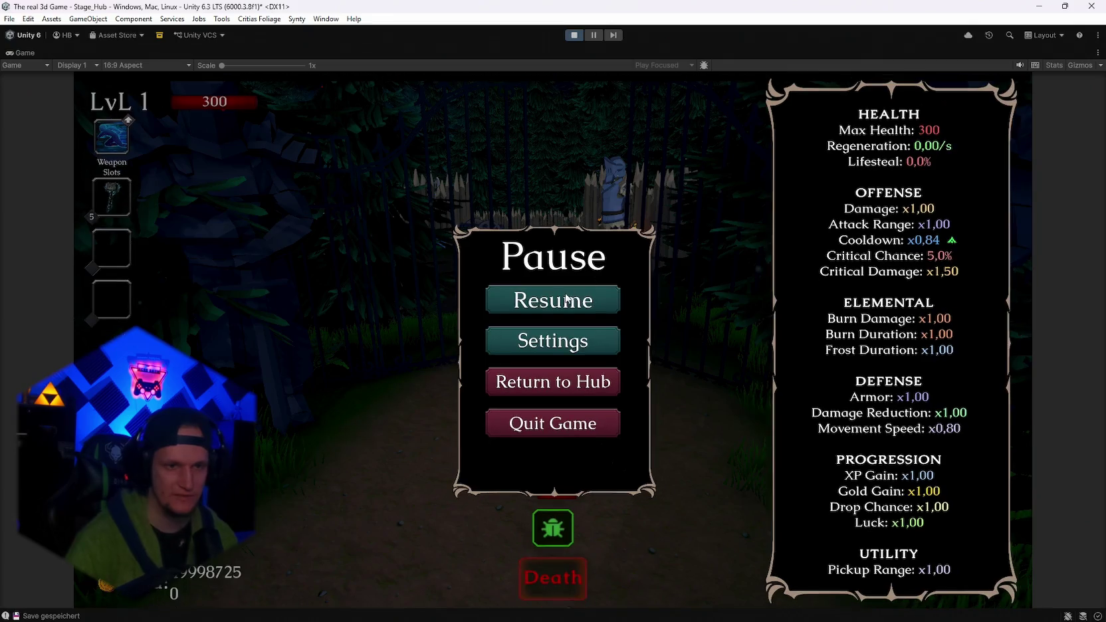
key("Escape")
key("w")
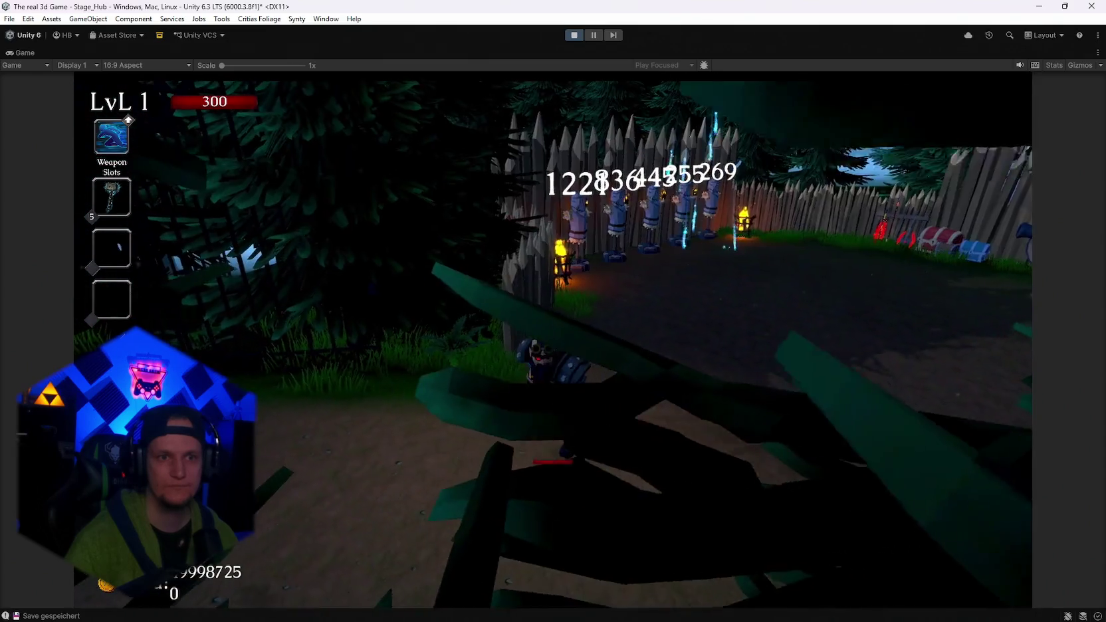
key("Escape")
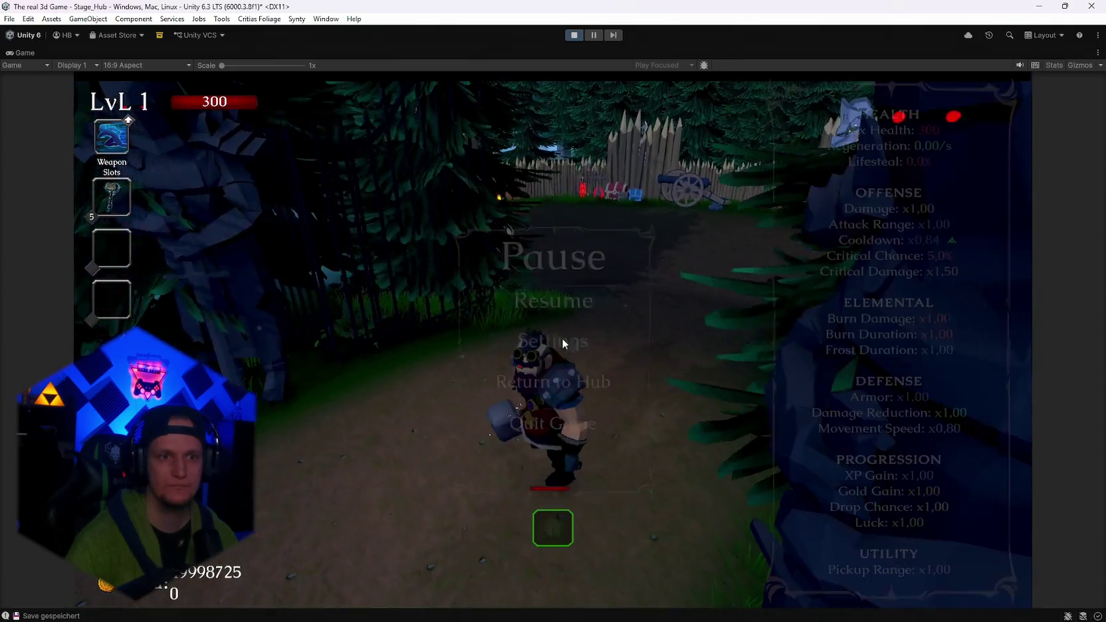
left_click(578, 38)
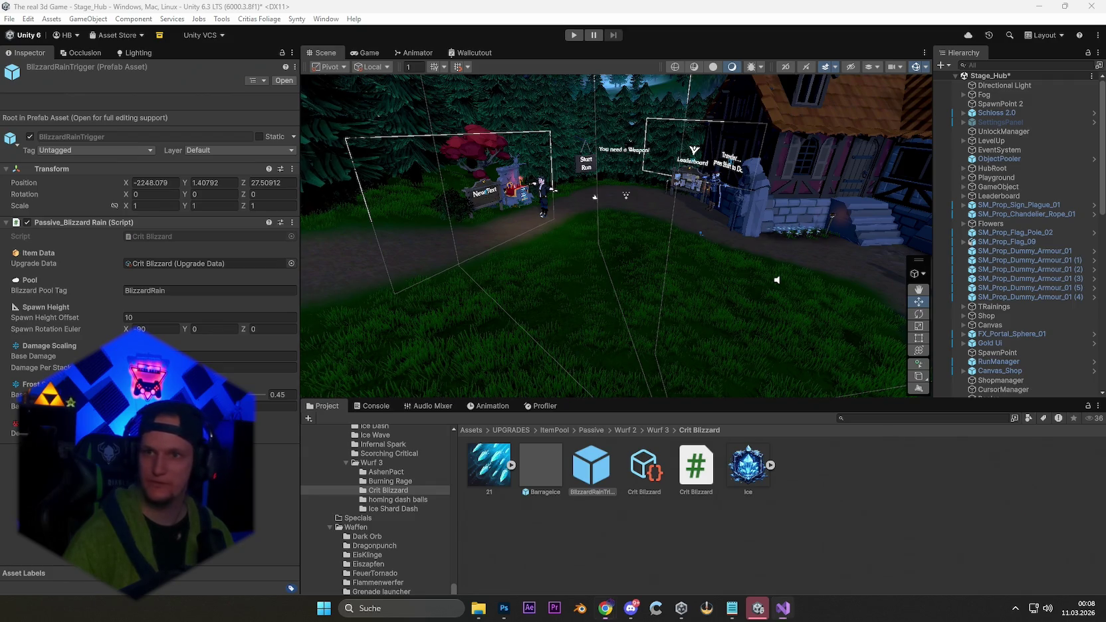
Let the edited scripts recompile, then enter play mode in the hub again.
left_click(720, 559)
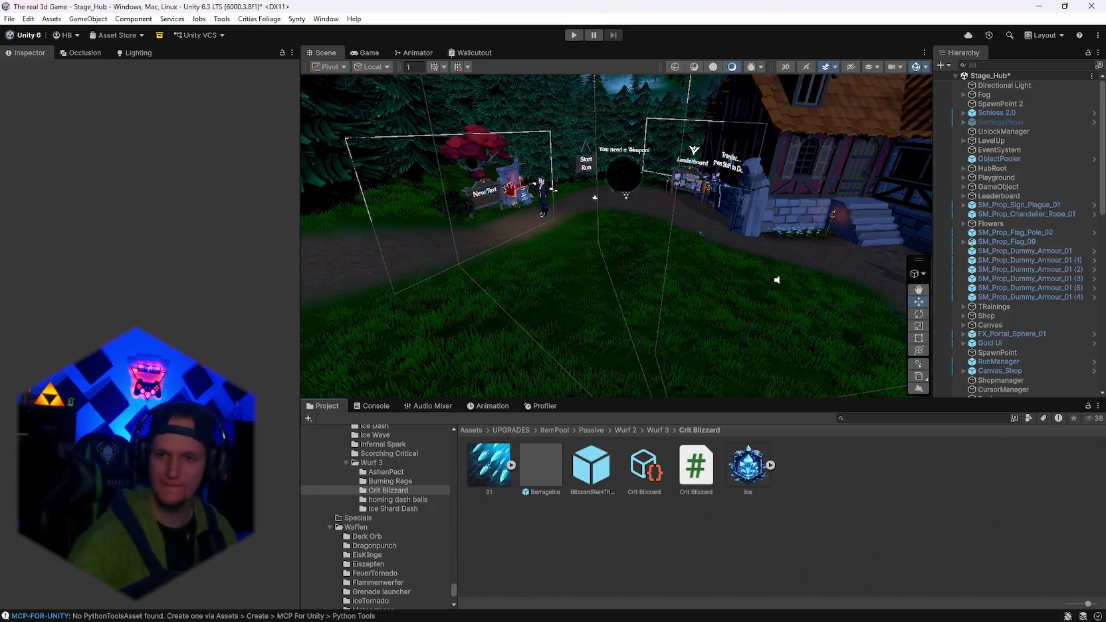
left_click(577, 35)
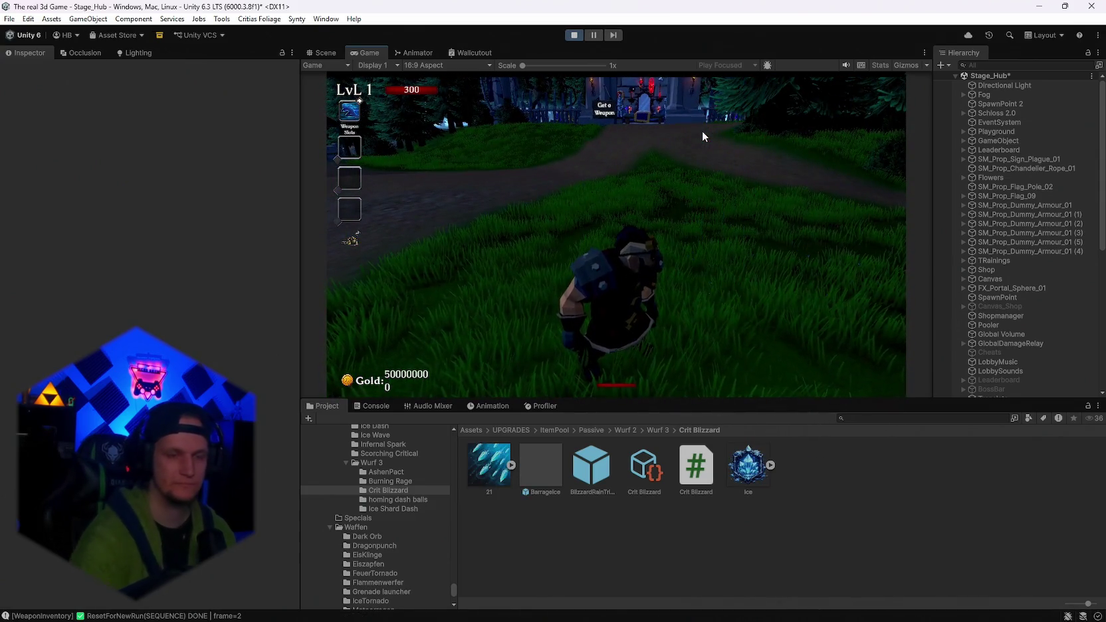
Walk to the throne, equip Mjolnir from the weapon book, and run out to the forest path.
key("w")
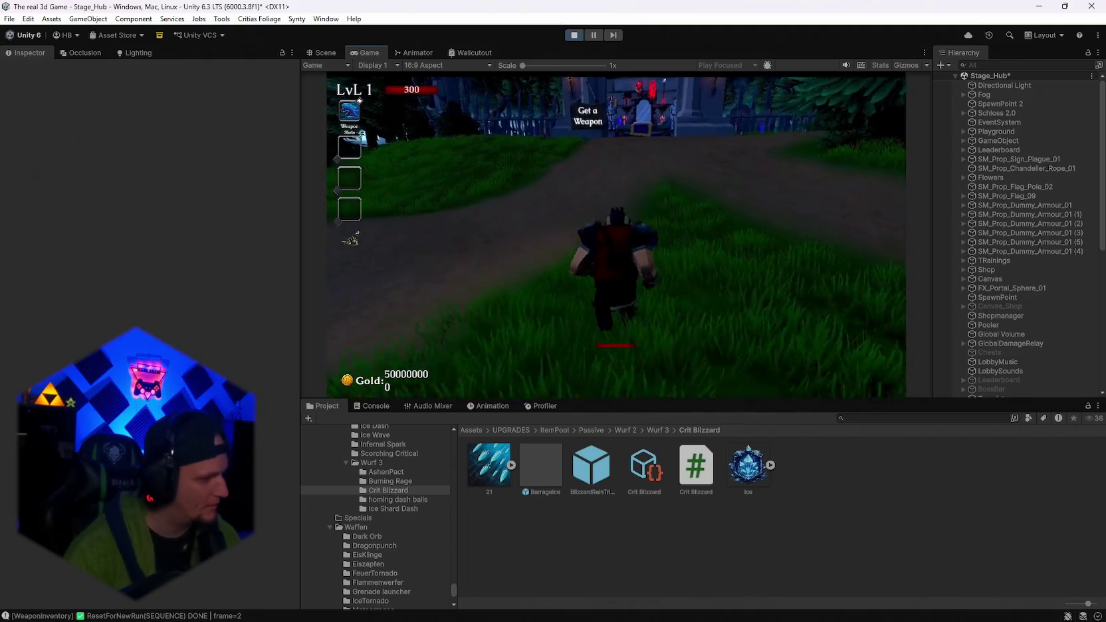
key("d")
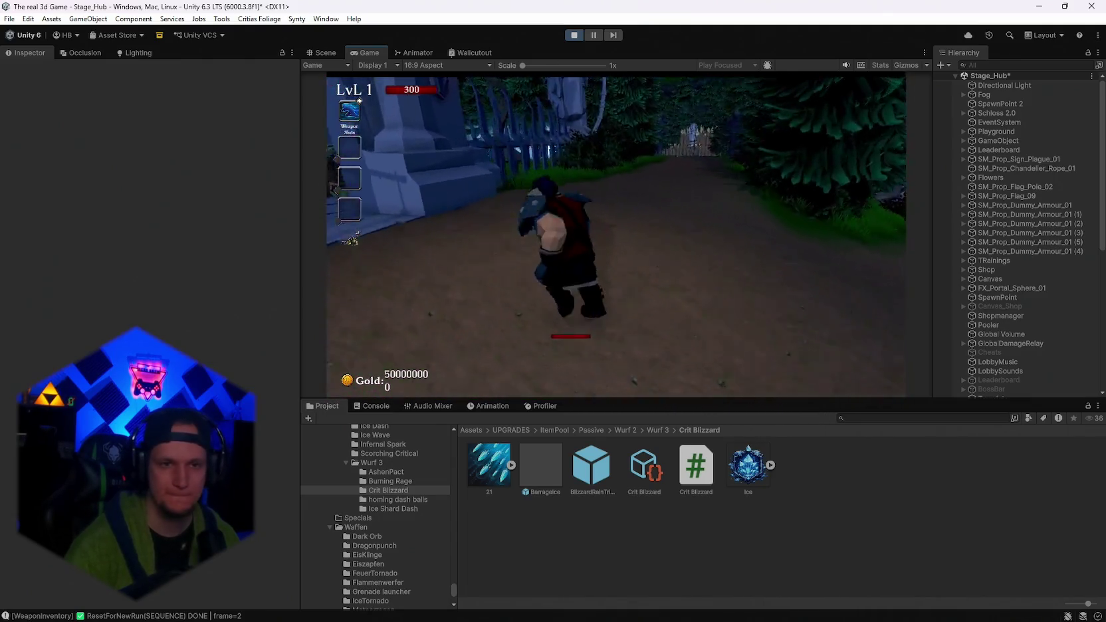
key("w")
key("e")
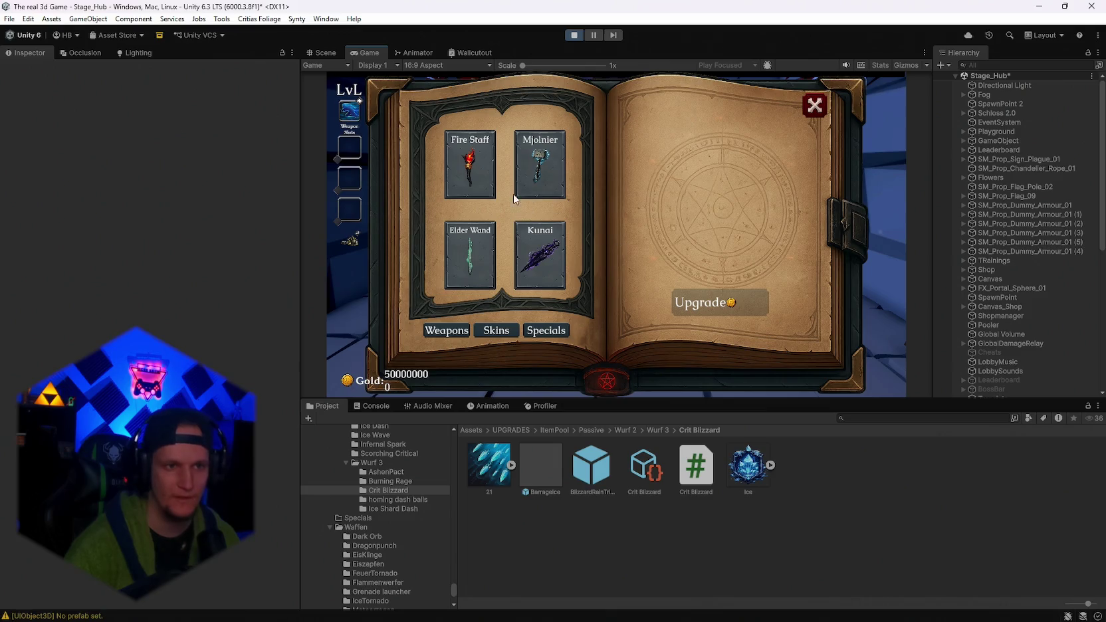
left_click(549, 179)
key("e")
key("w")
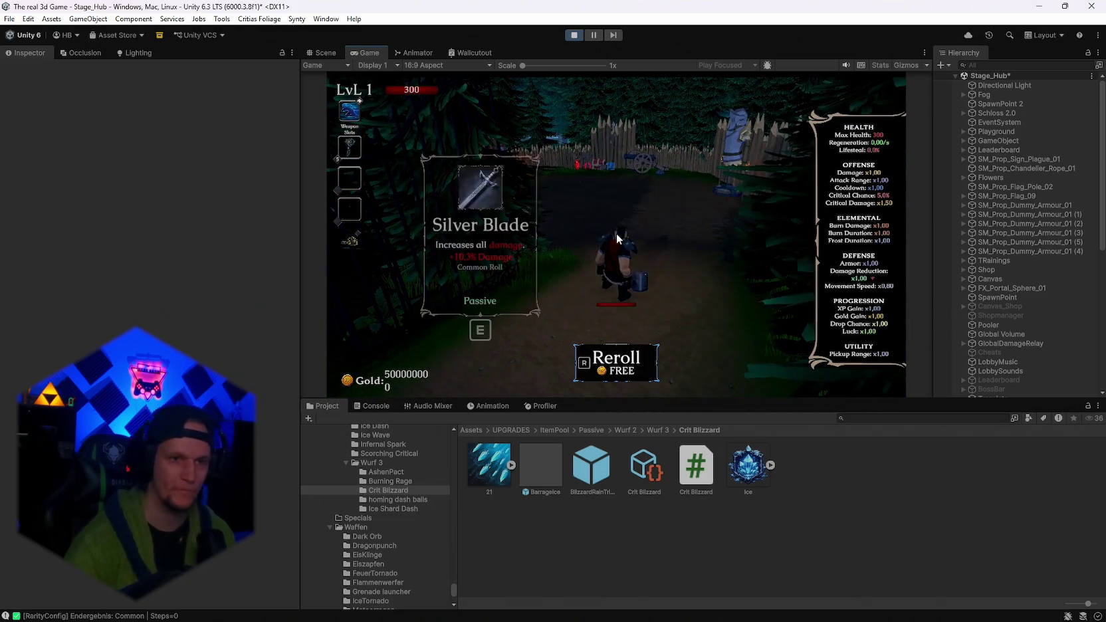
Reroll the upgrade offers four times while looking for Blizzard Rain.
key("r")
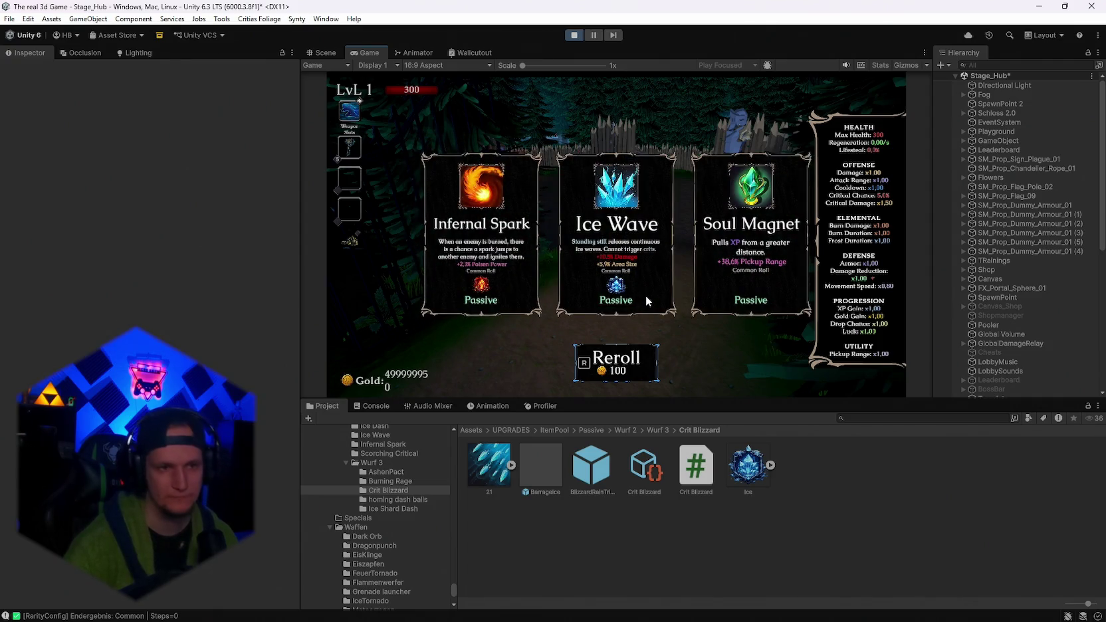
key("r")
key("r")
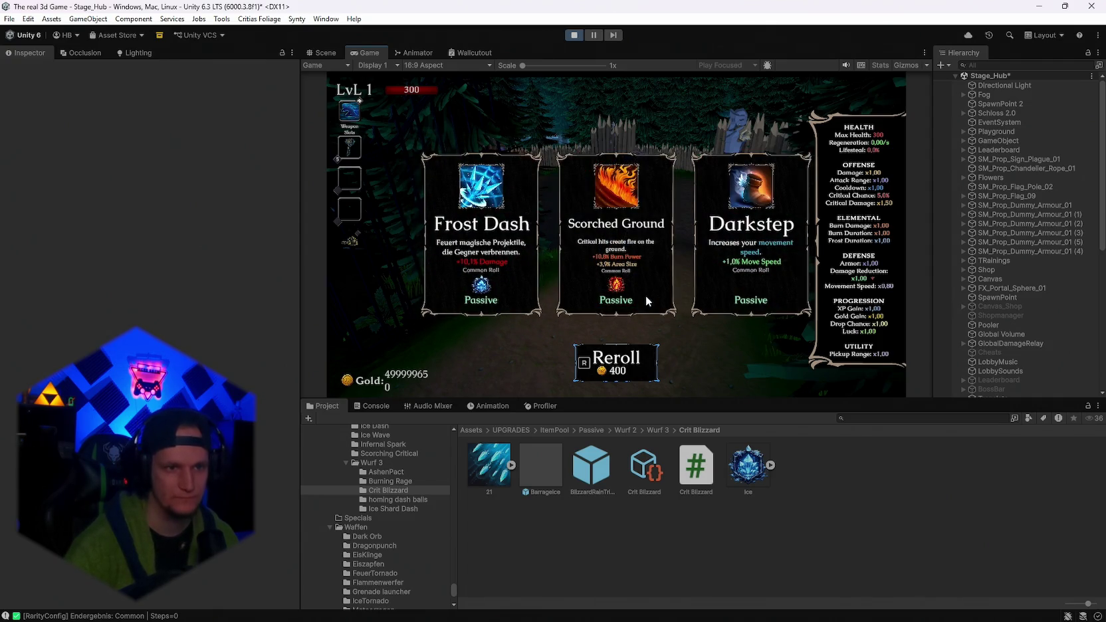
key("r")
key("r")
key("r")
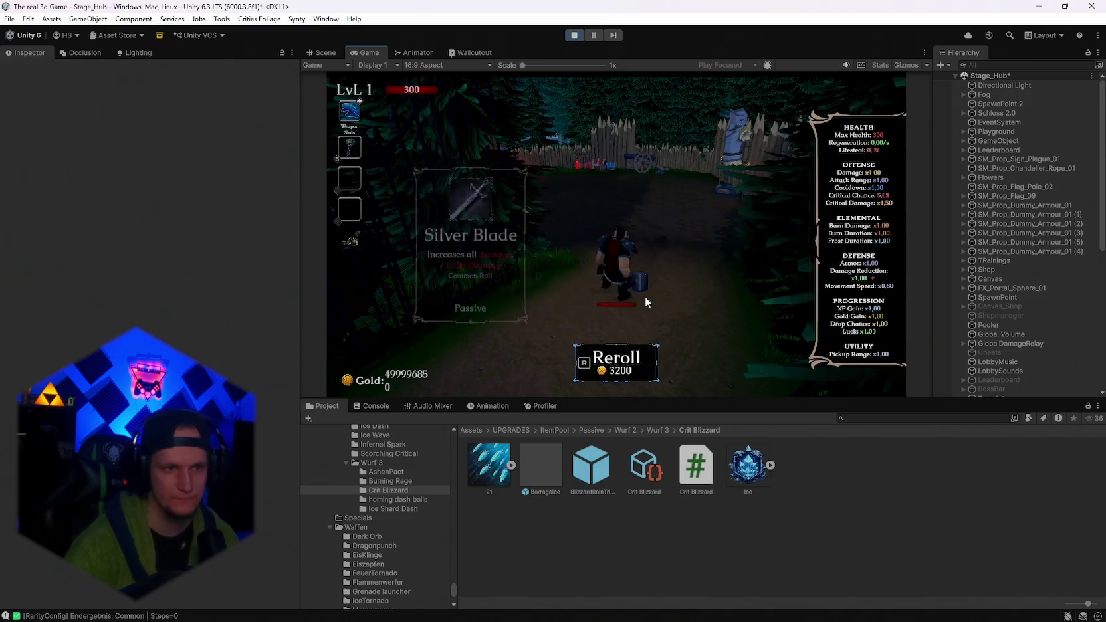
key("r")
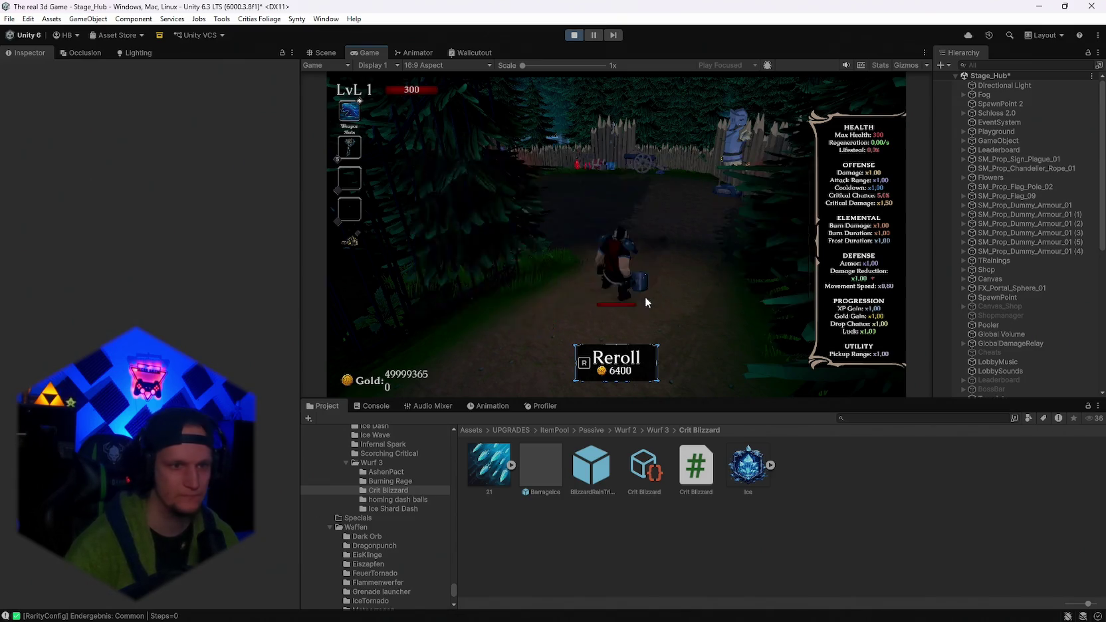
Take the Blizzard Rain upgrade card and let it hit the training dummies.
left_click(620, 233)
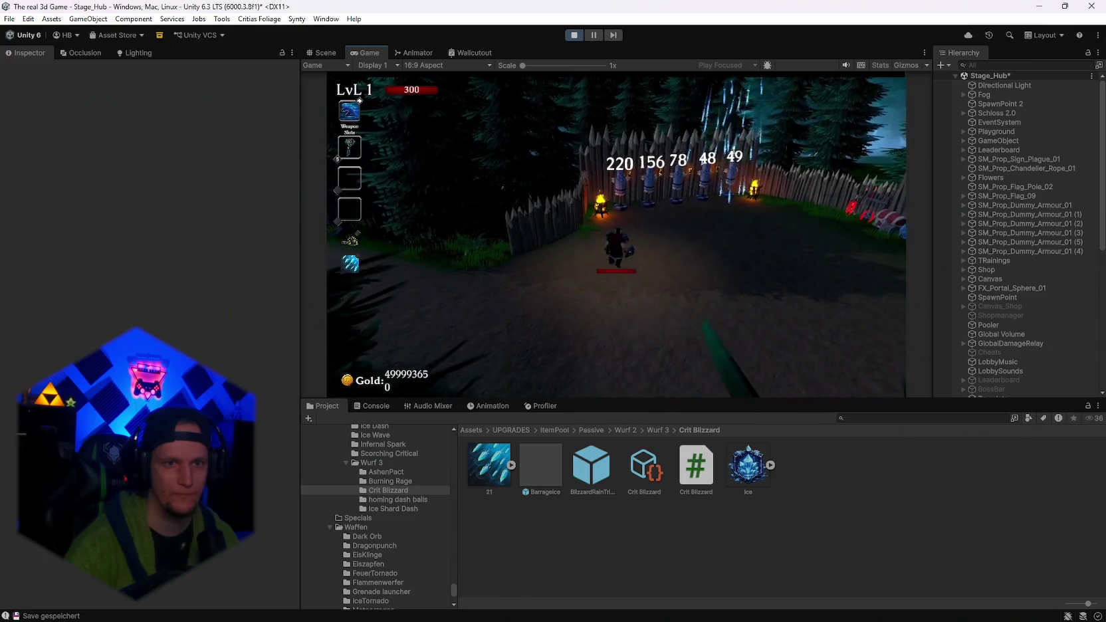
Pause the game and exit play mode back to the Stage_Hub scene.
key("Escape")
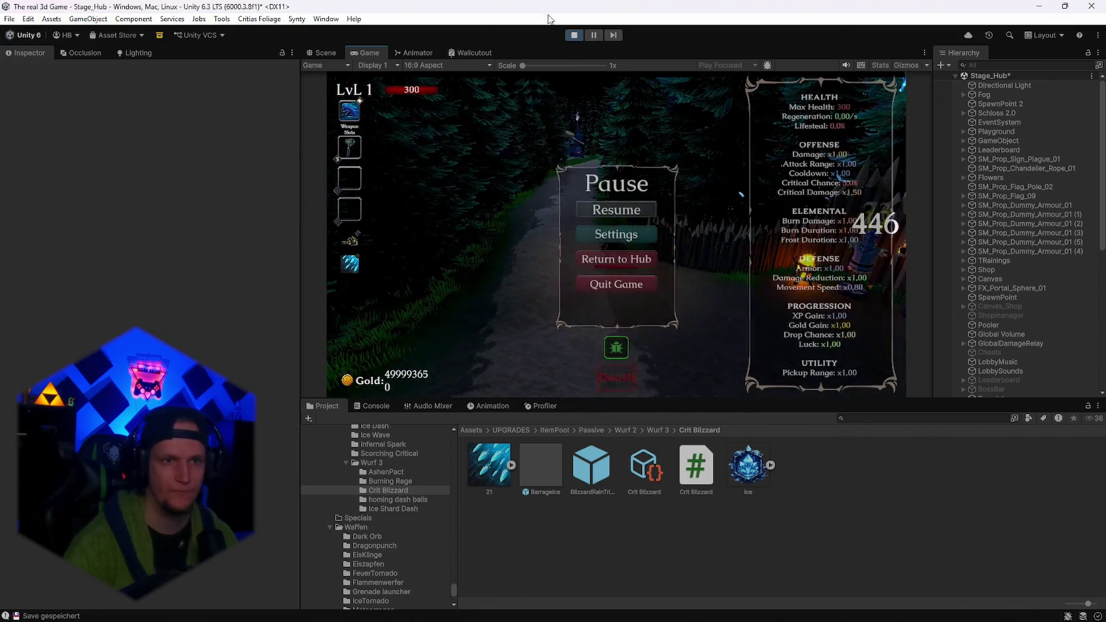
key("ctrl+p")
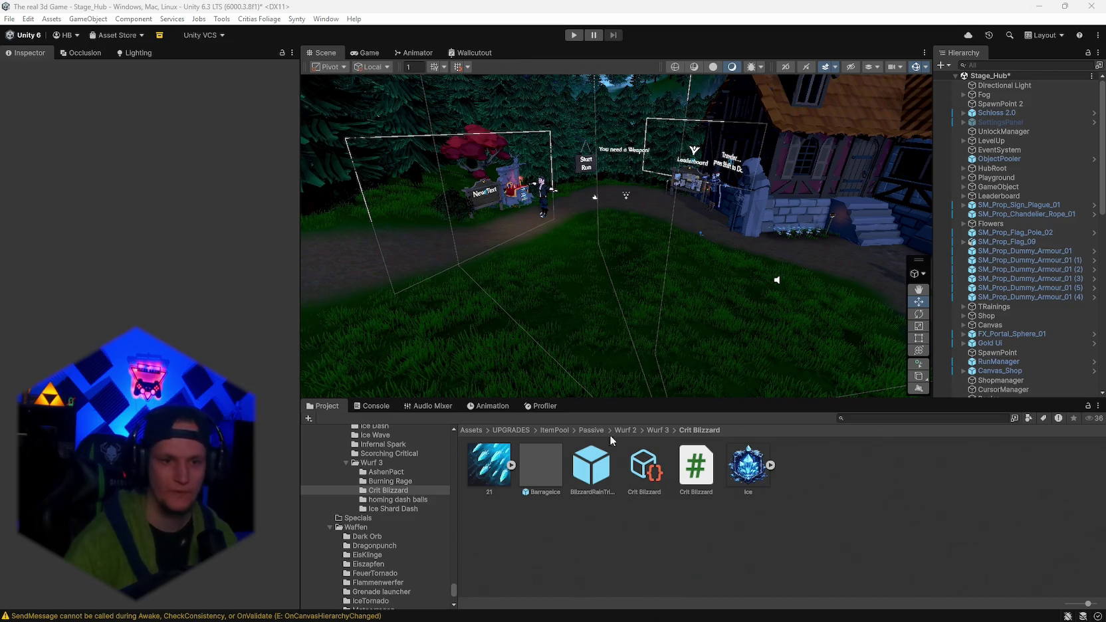
Show the BarrageIce prefab's particle Collision settings: World type, dampen 0.7, lifetime loss 1.
left_click(592, 465)
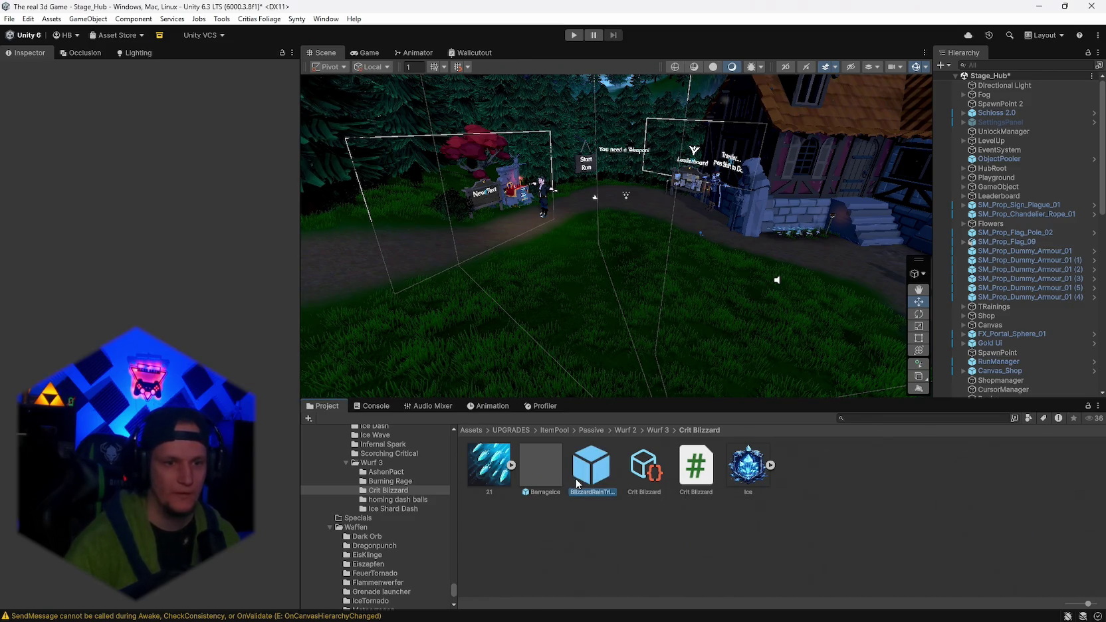
left_click(533, 453)
scroll(155, 317, "down", 15)
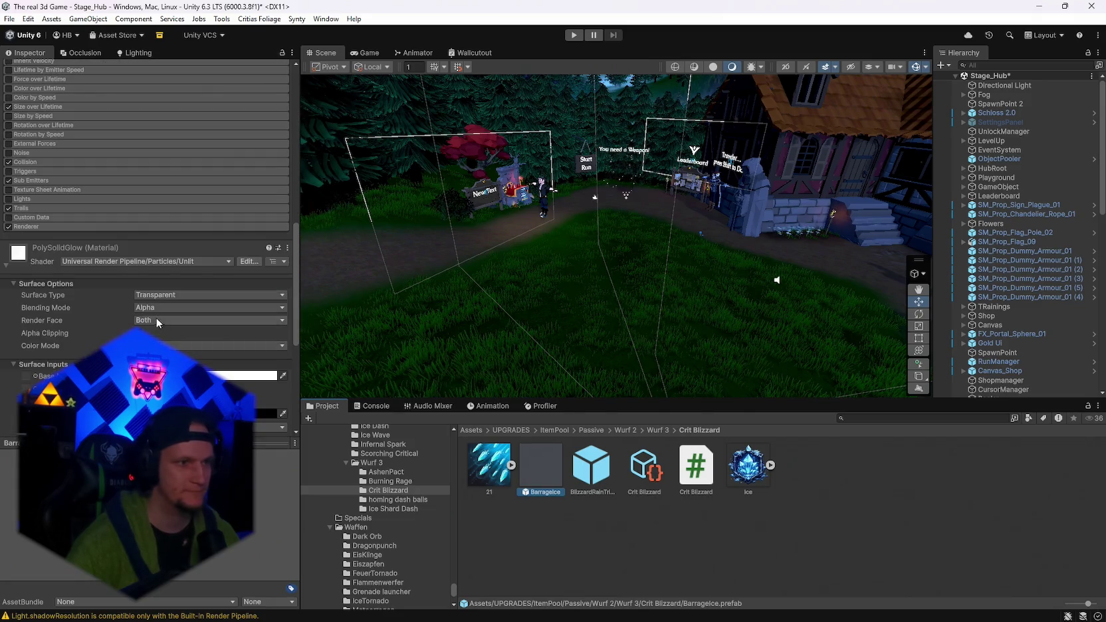
left_click(24, 162)
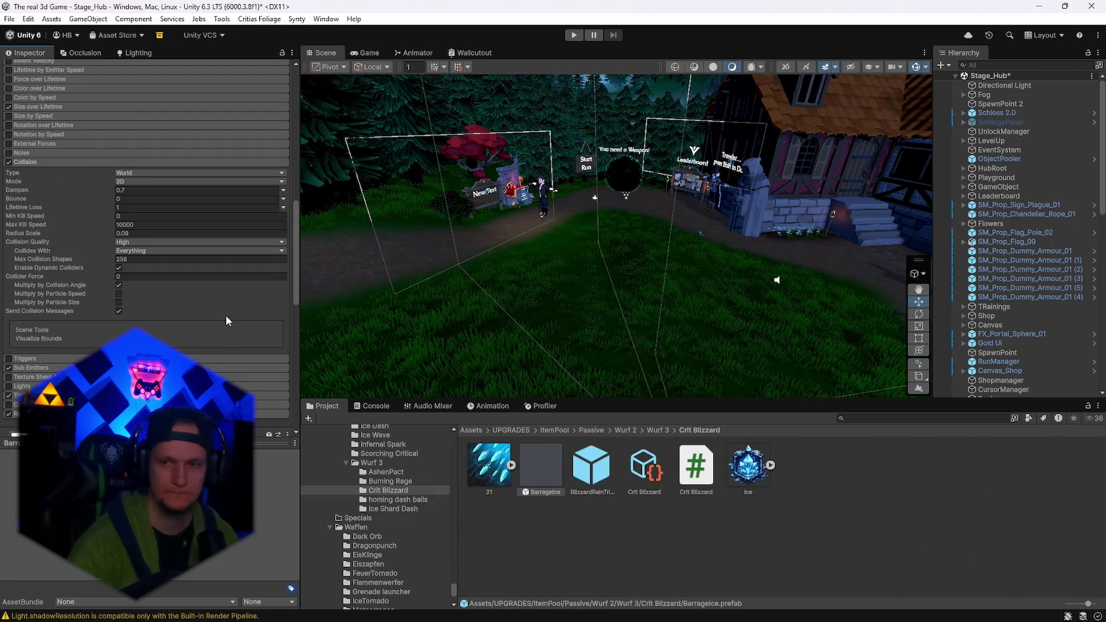
scroll(225, 315, "up", 1)
Snip a screenshot of the BarrageIce particle settings, then open the Crit Blizzard folder's context menu.
key("super+shift+s")
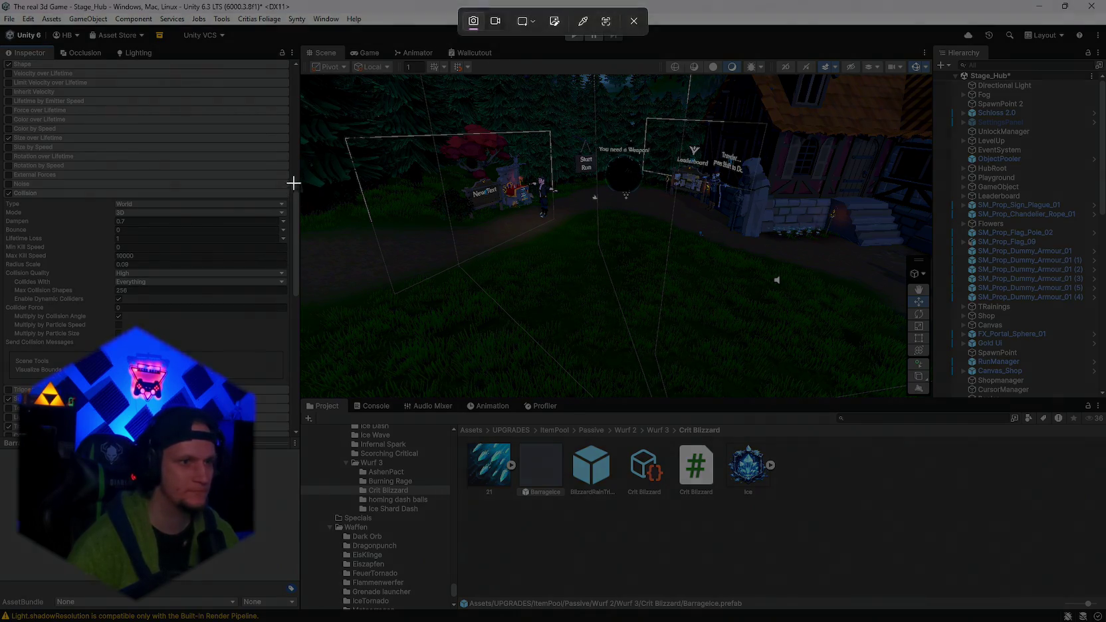
left_click_drag(299, 174, 1, 484)
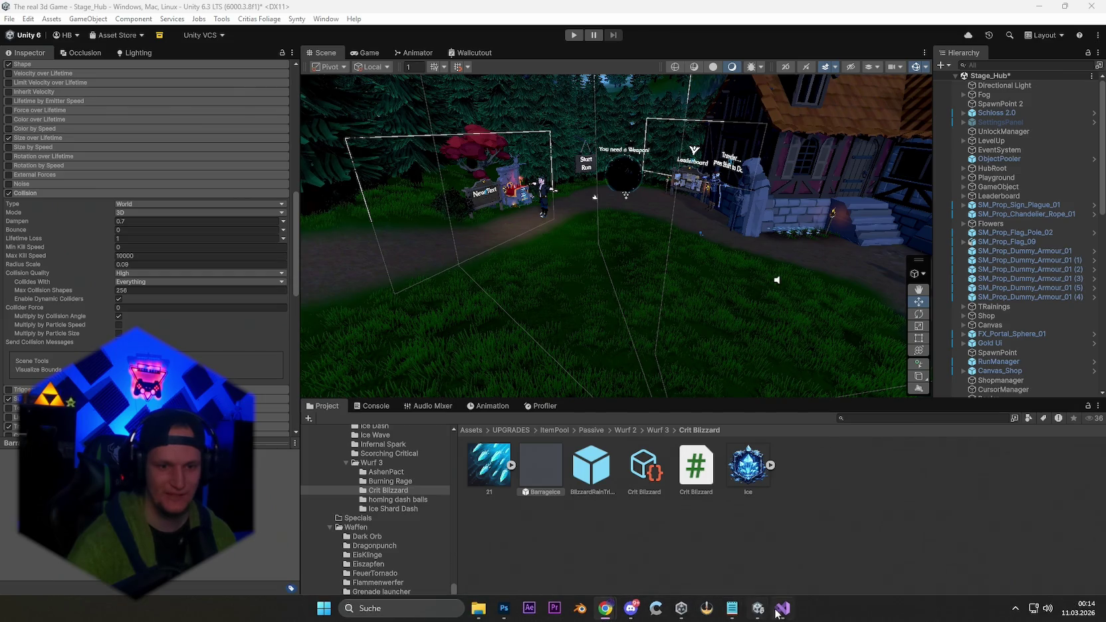
right_click(758, 537)
Create a new MonoBehaviour script named Trigger in Crit Blizzard, then view the Crit Blizzard script.
mouse_move(812, 183)
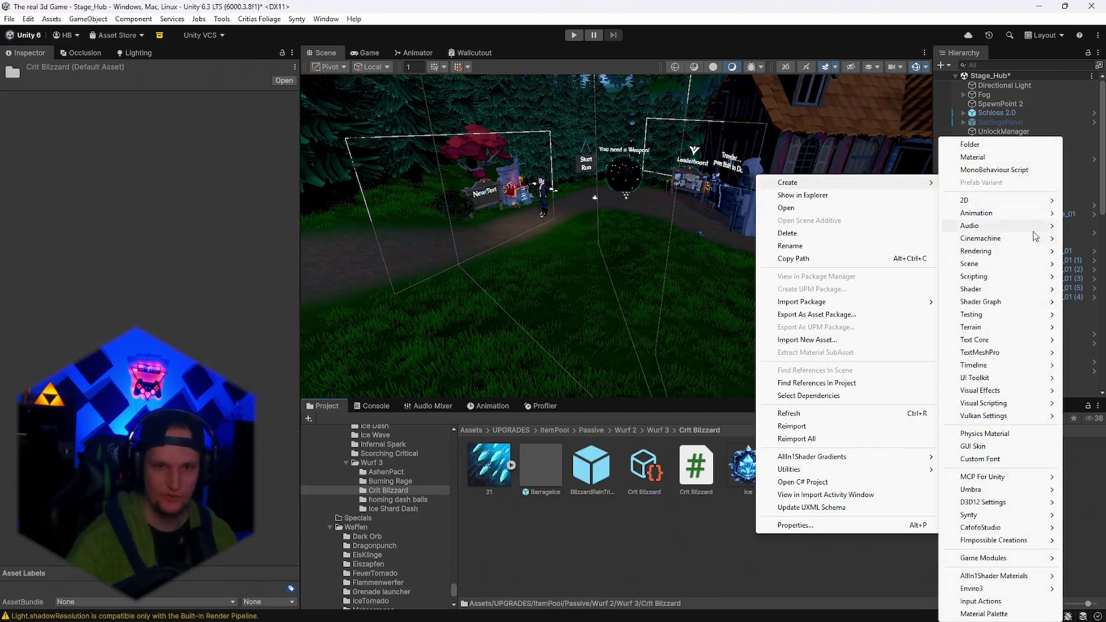
mouse_move(990, 279)
left_click(884, 302)
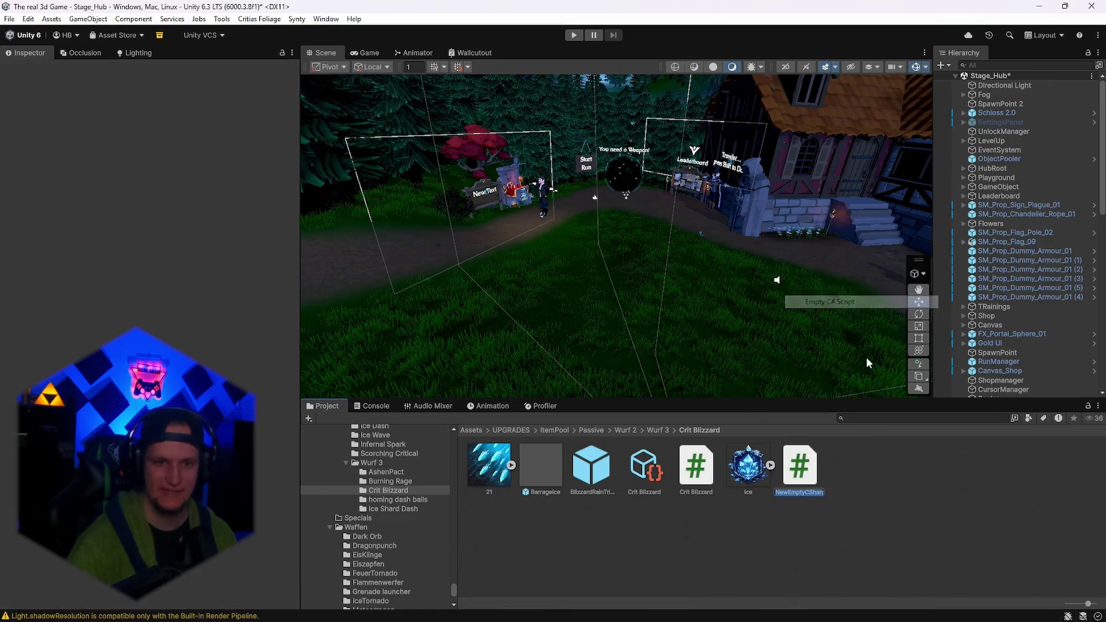
type("Tirigger")
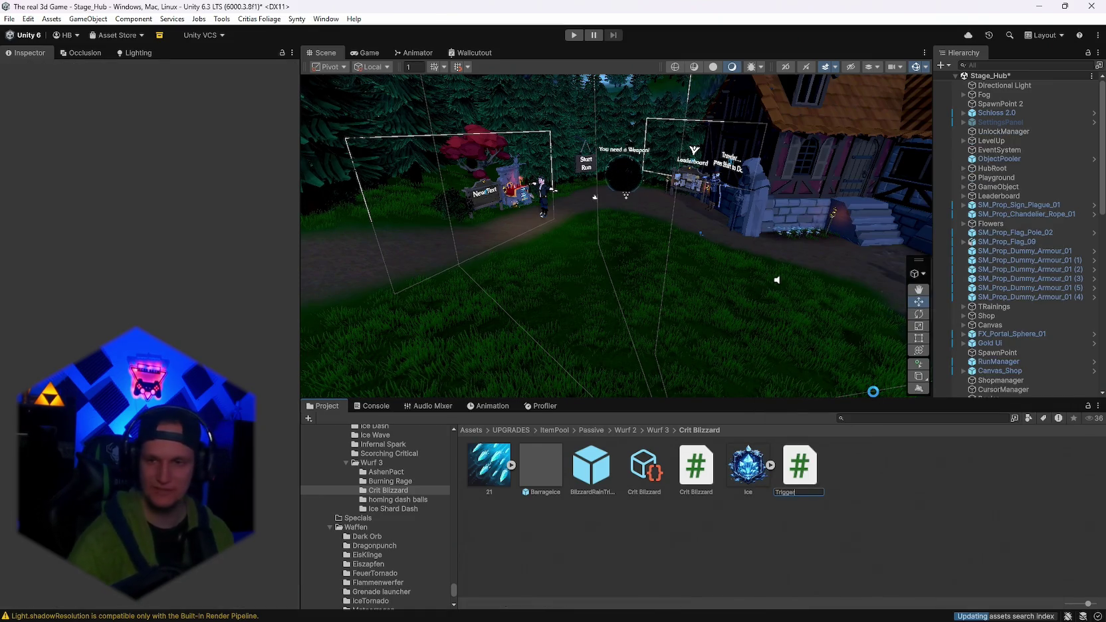
key("Return")
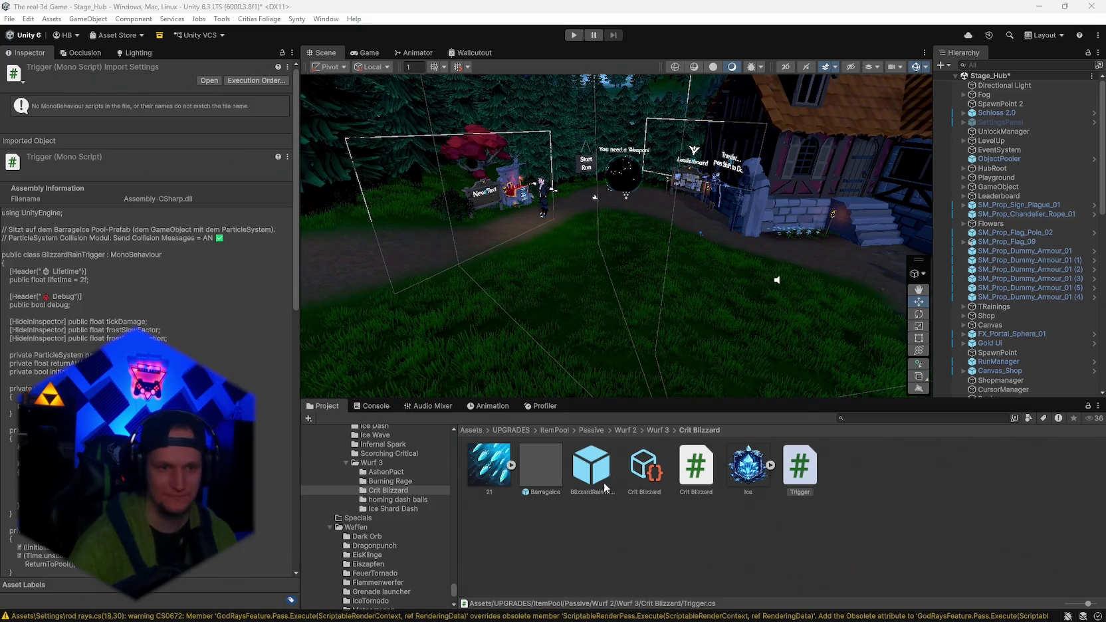
left_click(698, 477)
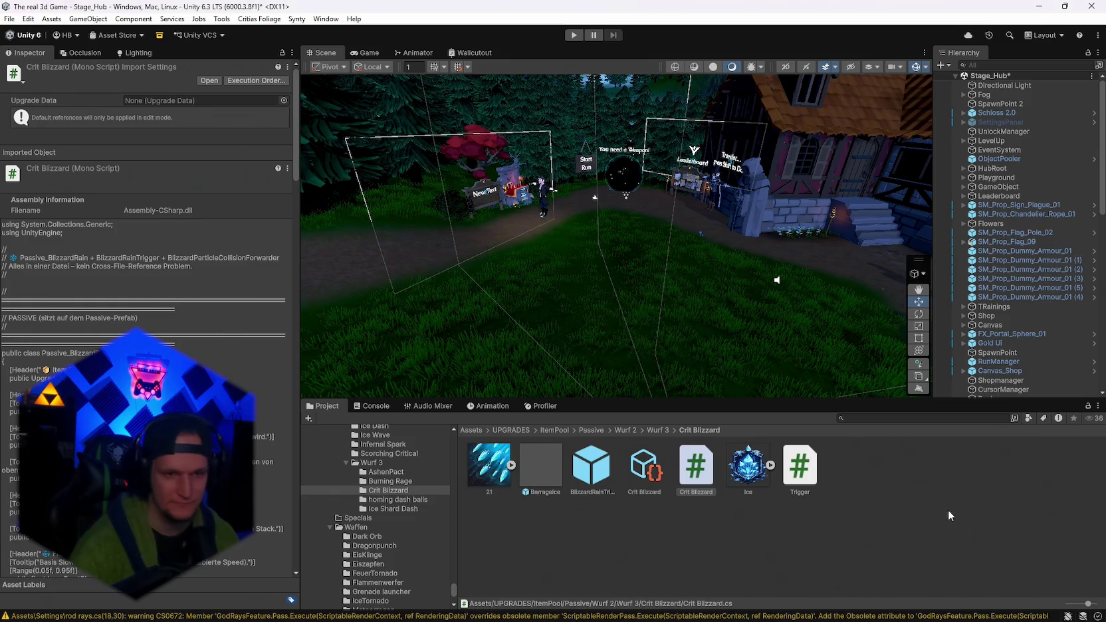
Attach the Trigger script to BarrageIce as a Blizzard Rain Trigger (Lifetime 2), then select BlizzardRainTrigger.
left_click(562, 490)
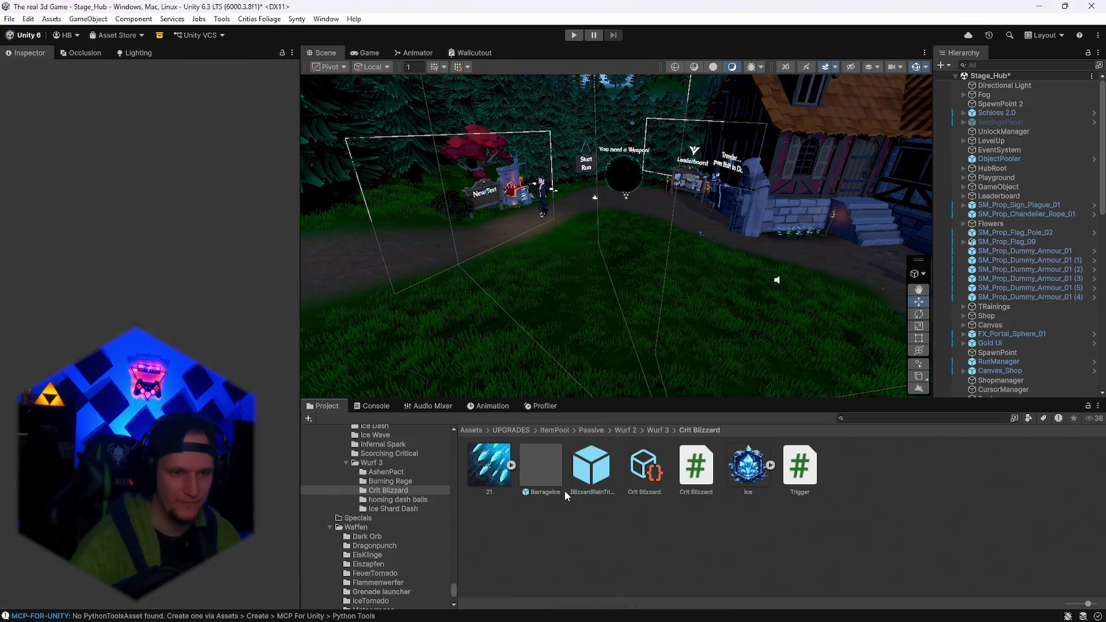
scroll(146, 233, "down", 15)
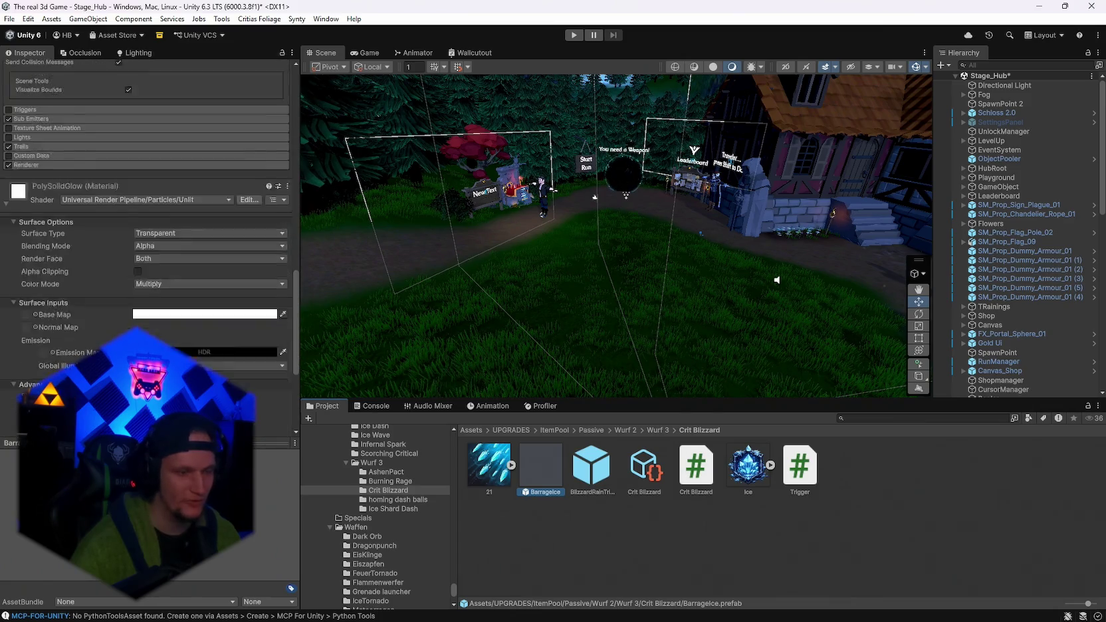
left_click(800, 468)
mouse_move(800, 468)
left_mouse_down()
mouse_move(50, 177)
mouse_move(42, 154)
mouse_move(66, 184)
left_mouse_up()
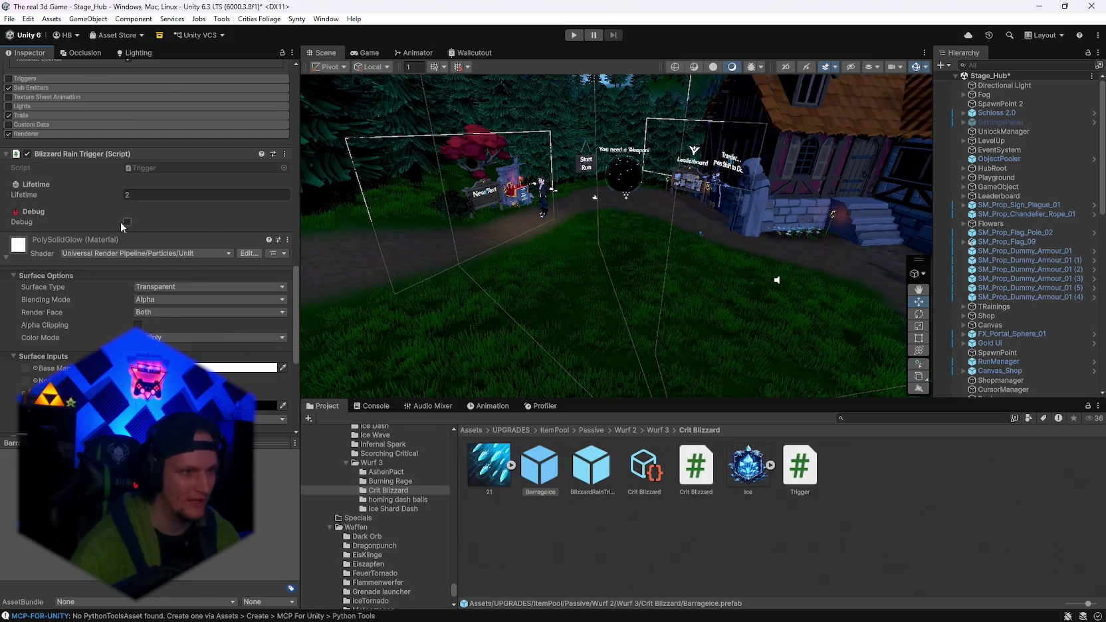
left_click(592, 467)
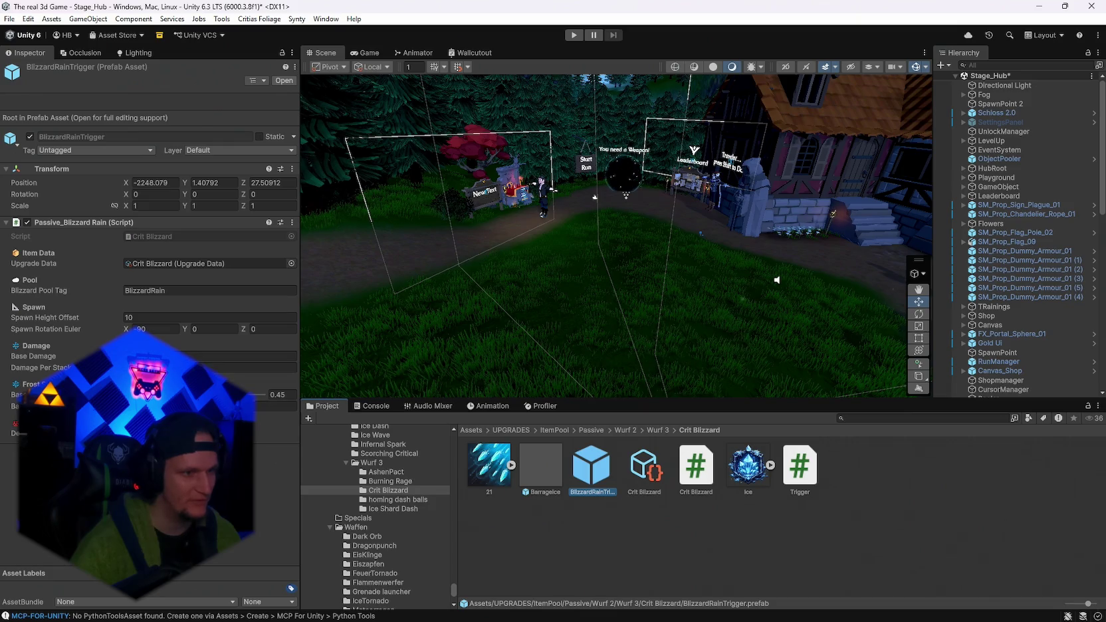
Enter play mode so the game starts in the hub at level 1 with 50000000 gold.
left_click(574, 34)
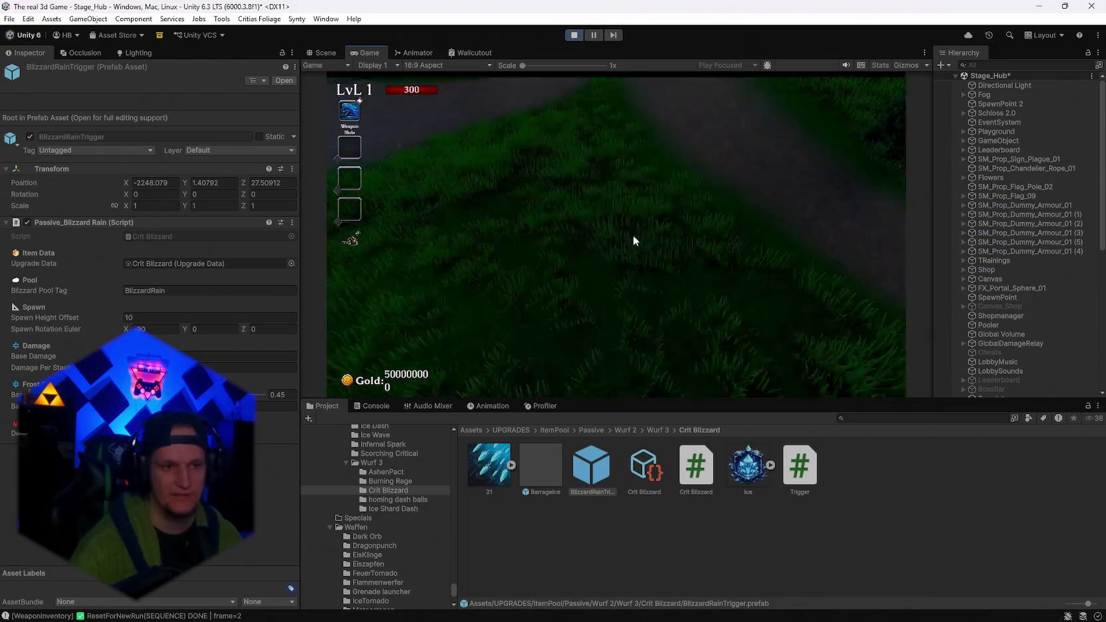
Run to the weapon pedestal and choose Mjolnier from the weapon book.
left_click(633, 236)
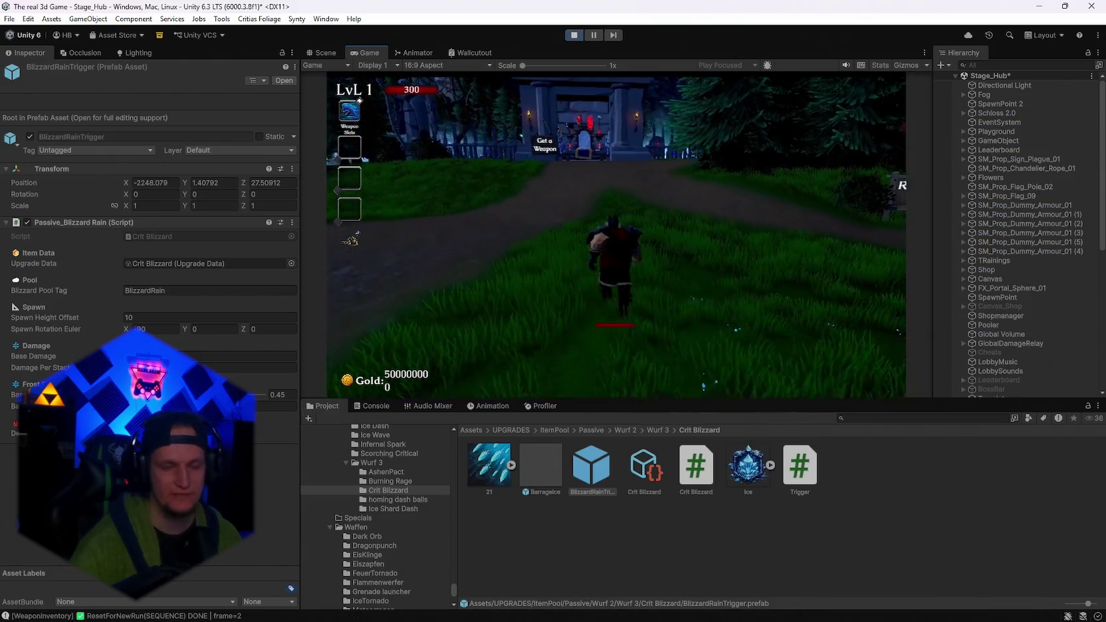
key("w")
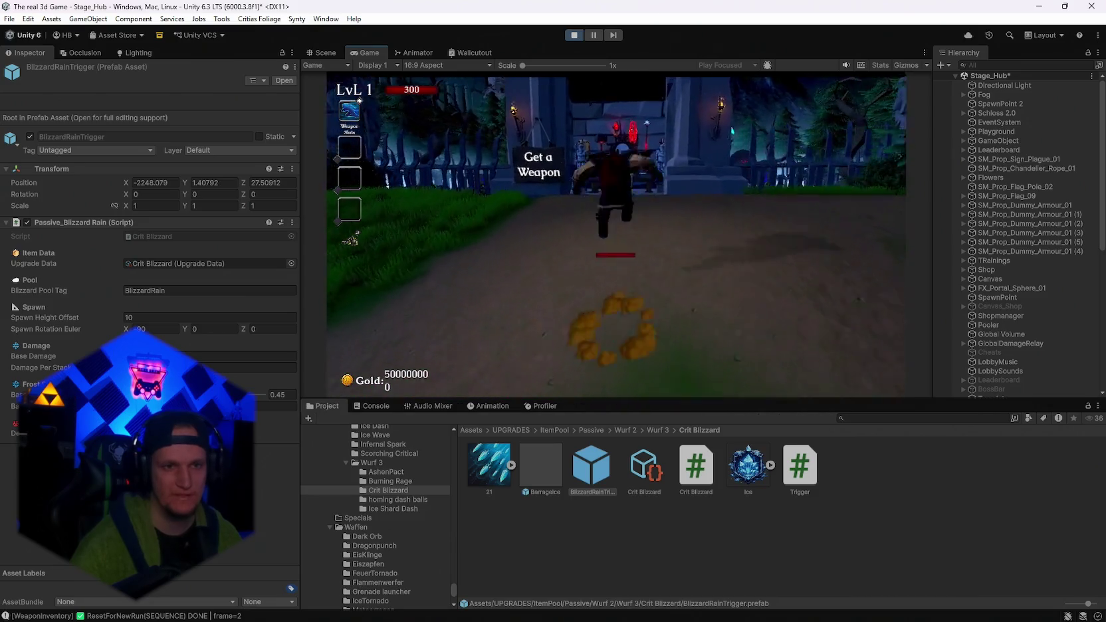
key("e")
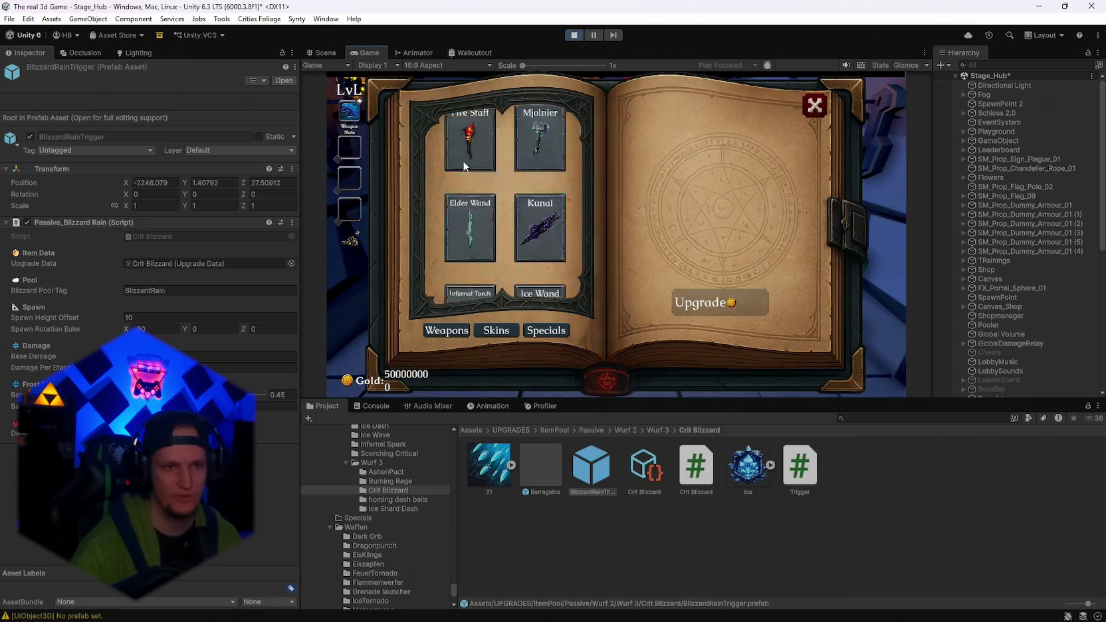
left_click(524, 157)
key("e")
Run through the gate into the fenced area and take Blizzard Rain as the level-up upgrade.
key("w")
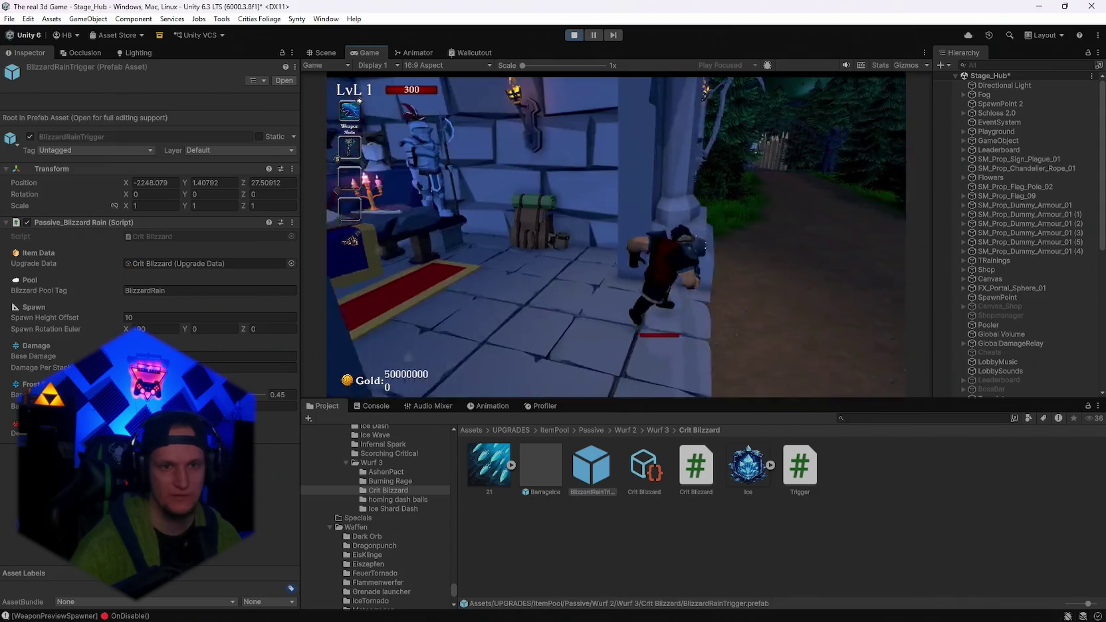
key("w")
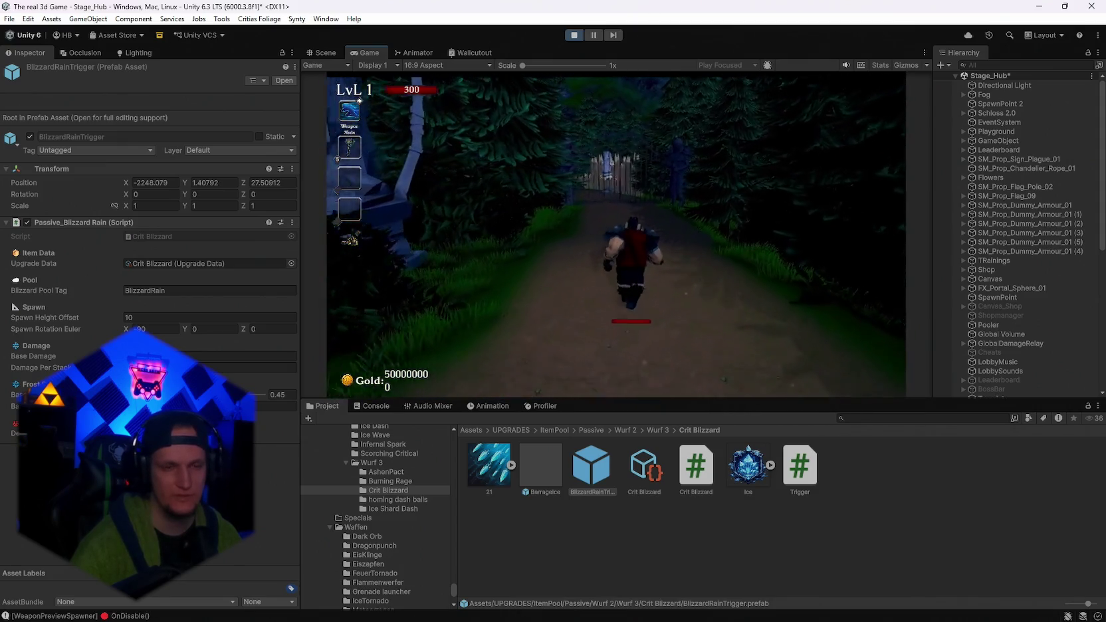
key("w")
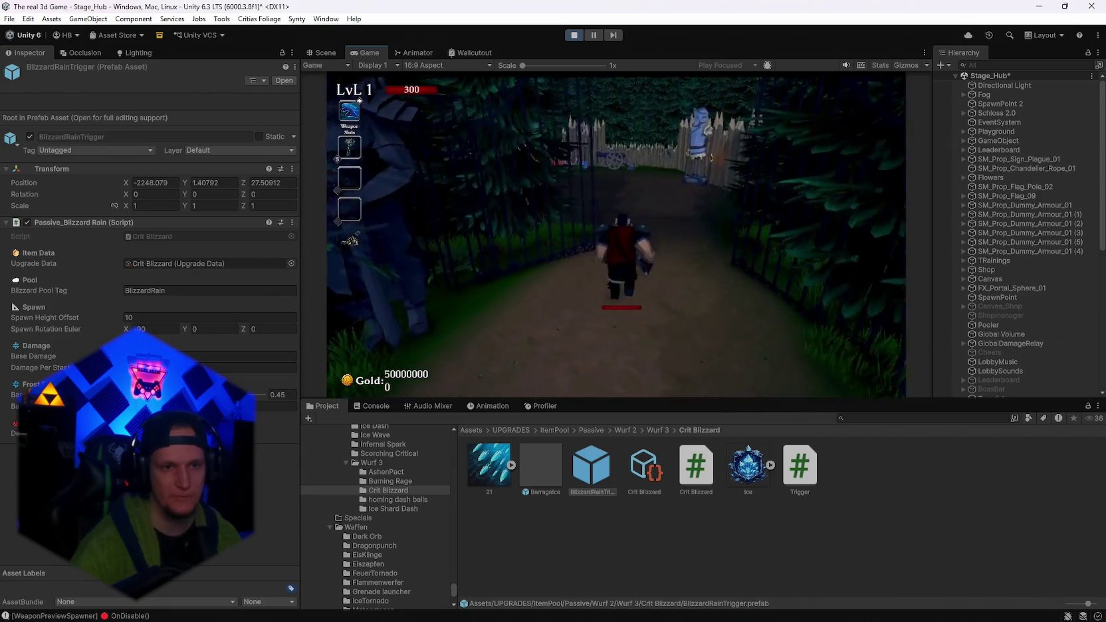
key("w")
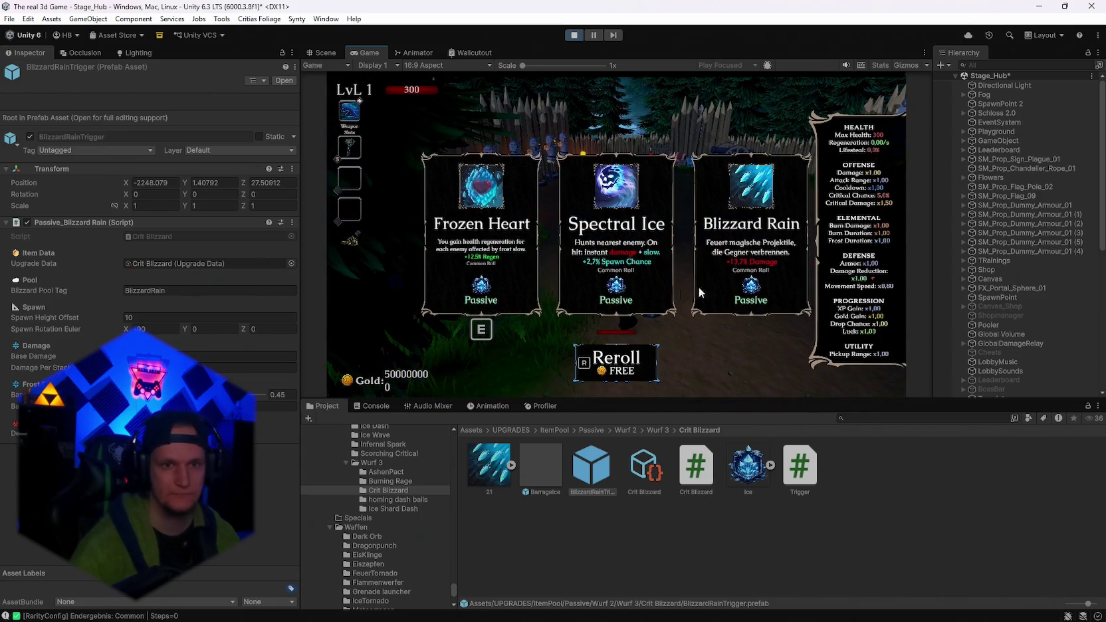
left_click(680, 290)
key("w")
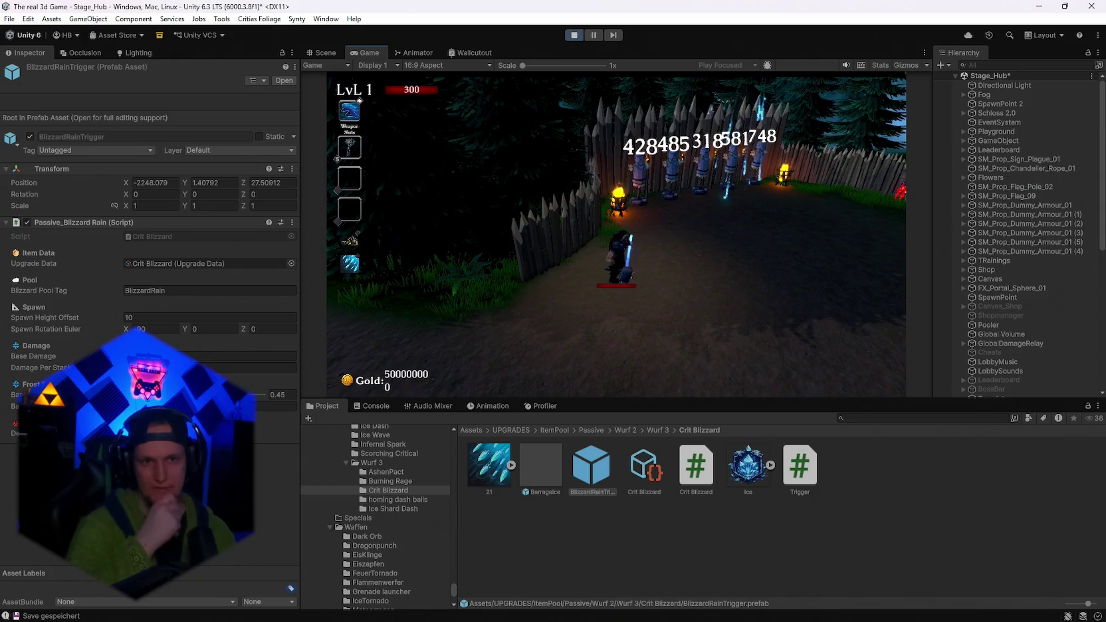
Circle the training dummies with WASD while Blizzard Rain damage climbs past 2800.
key("w")
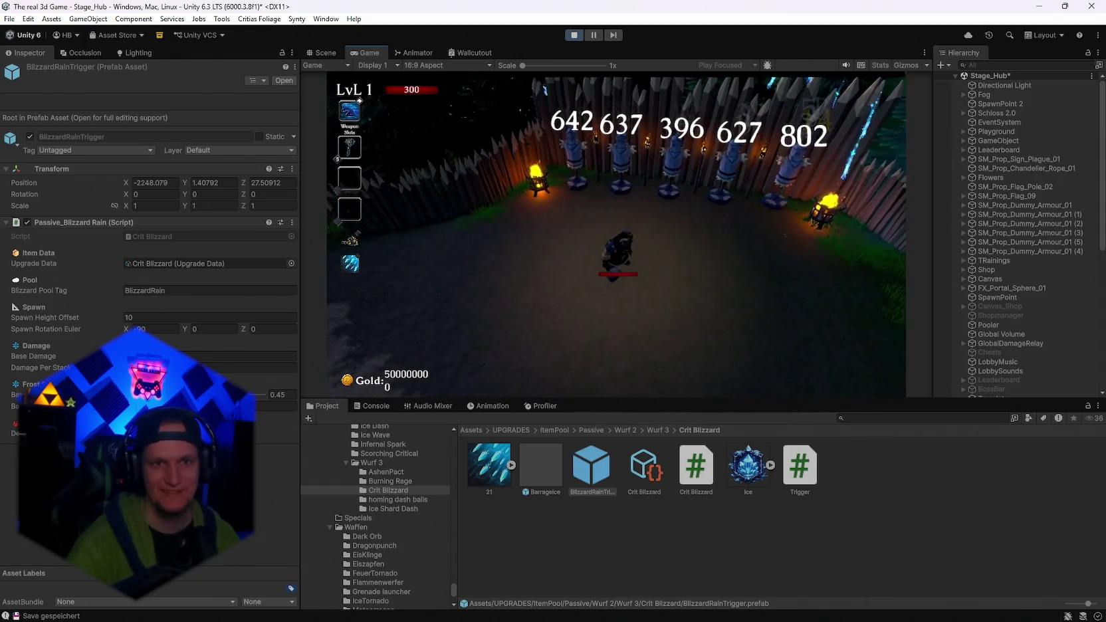
key("a")
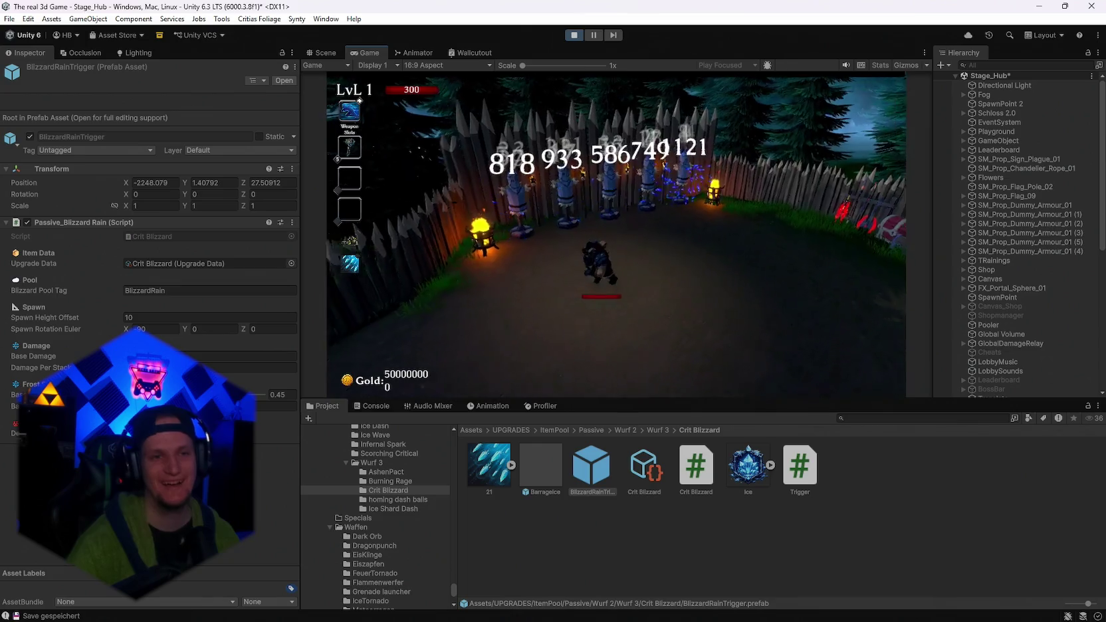
key("w")
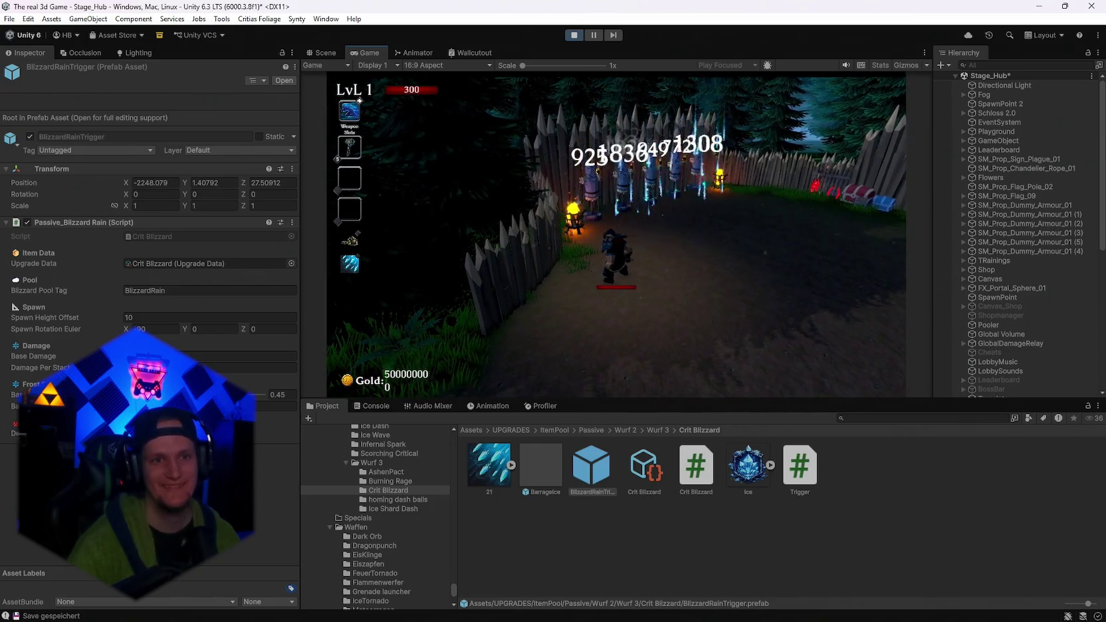
key("a")
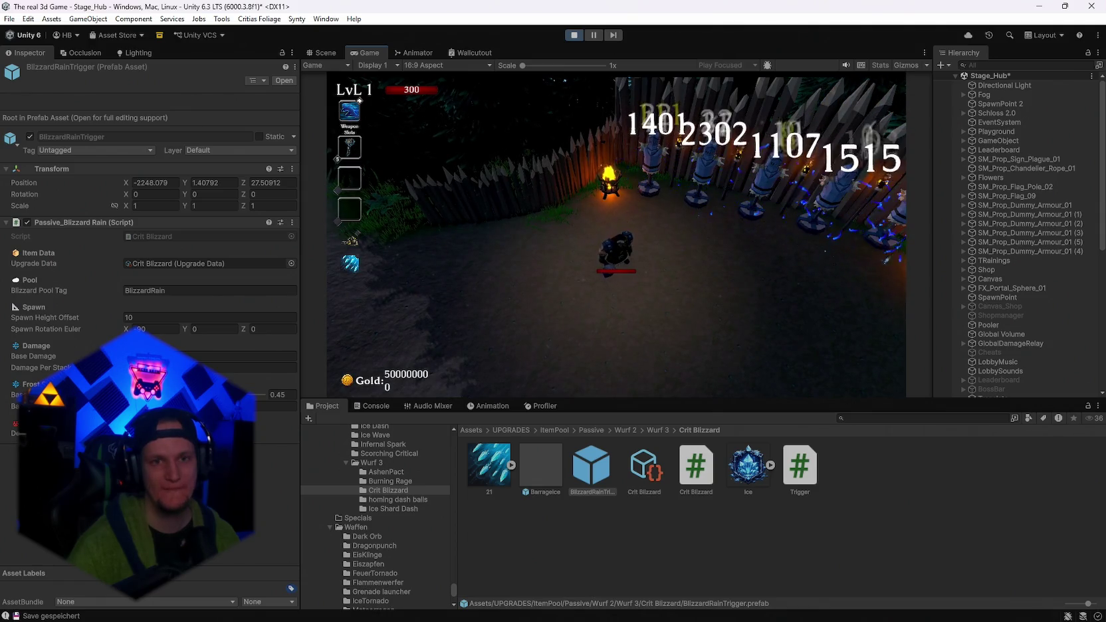
key("d")
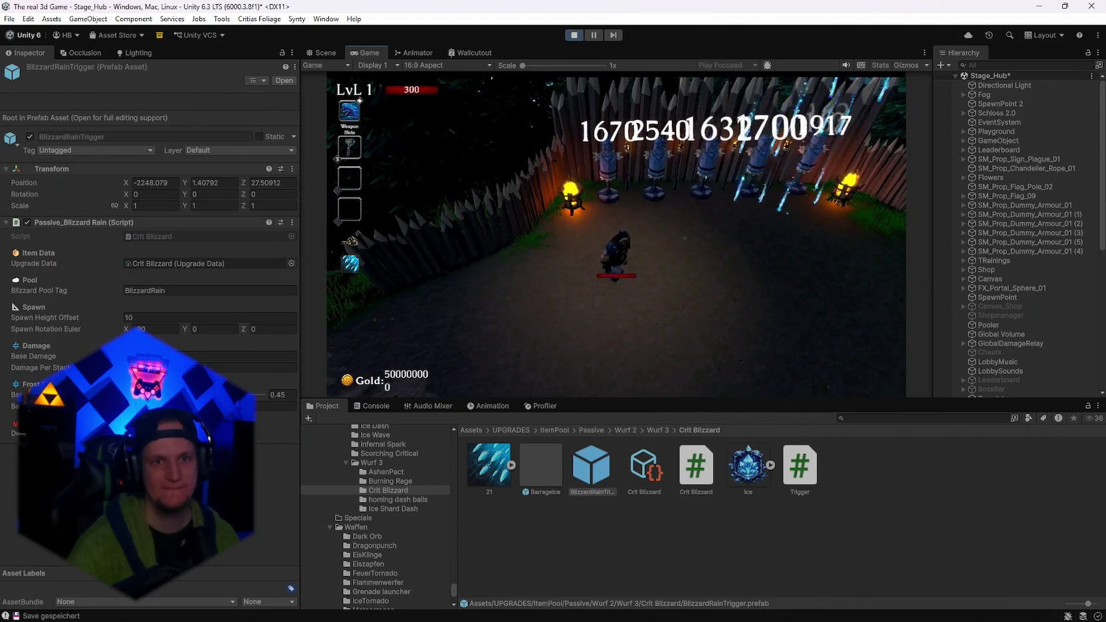
key("s")
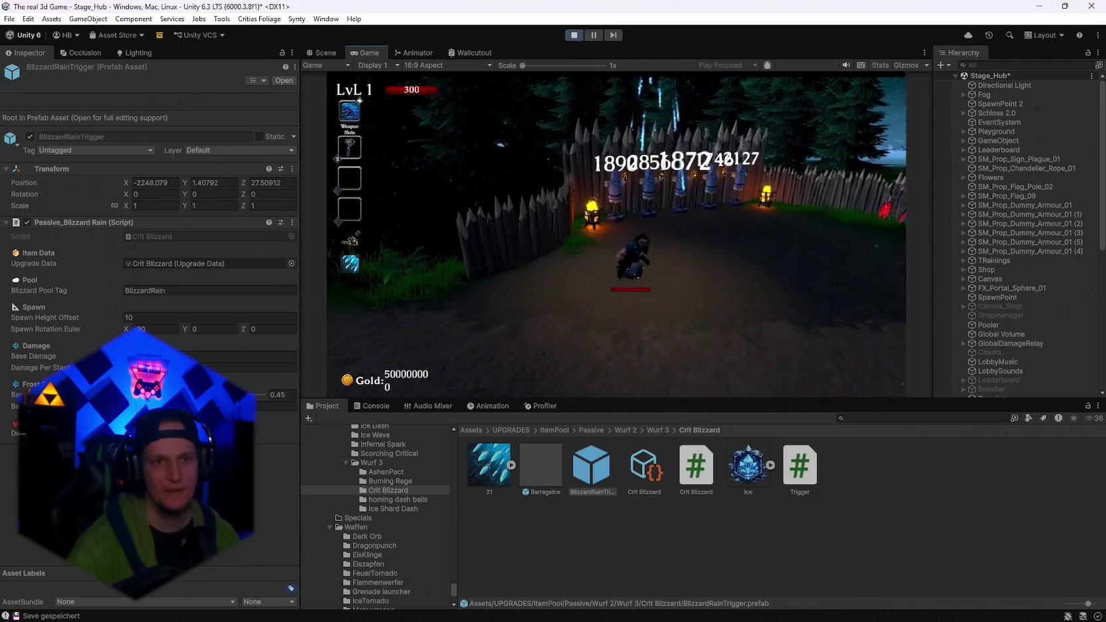
key("a")
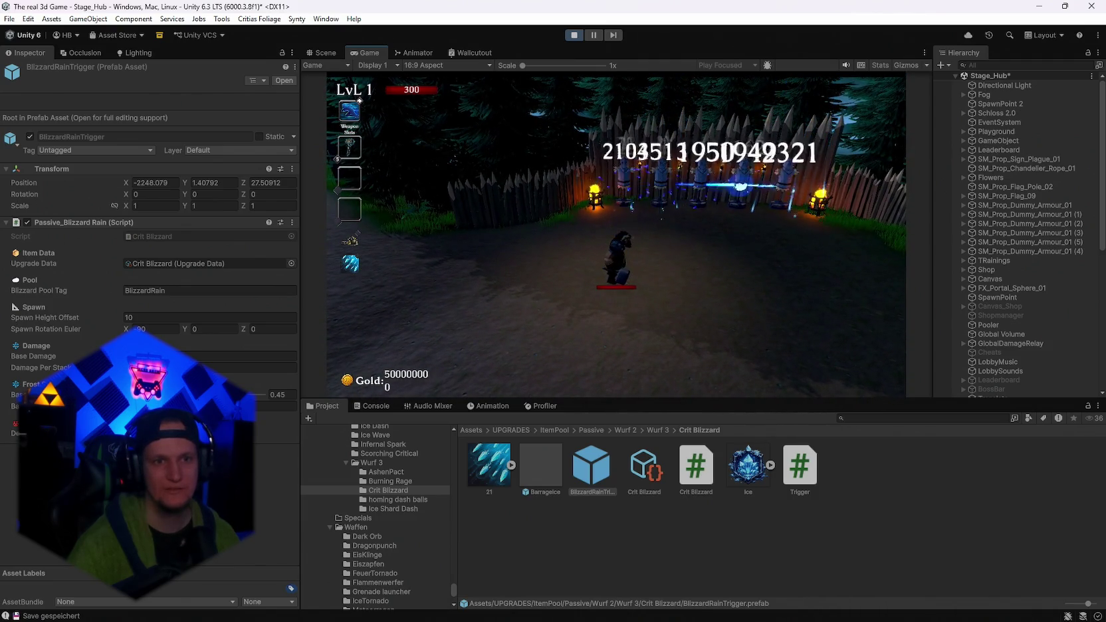
key("d")
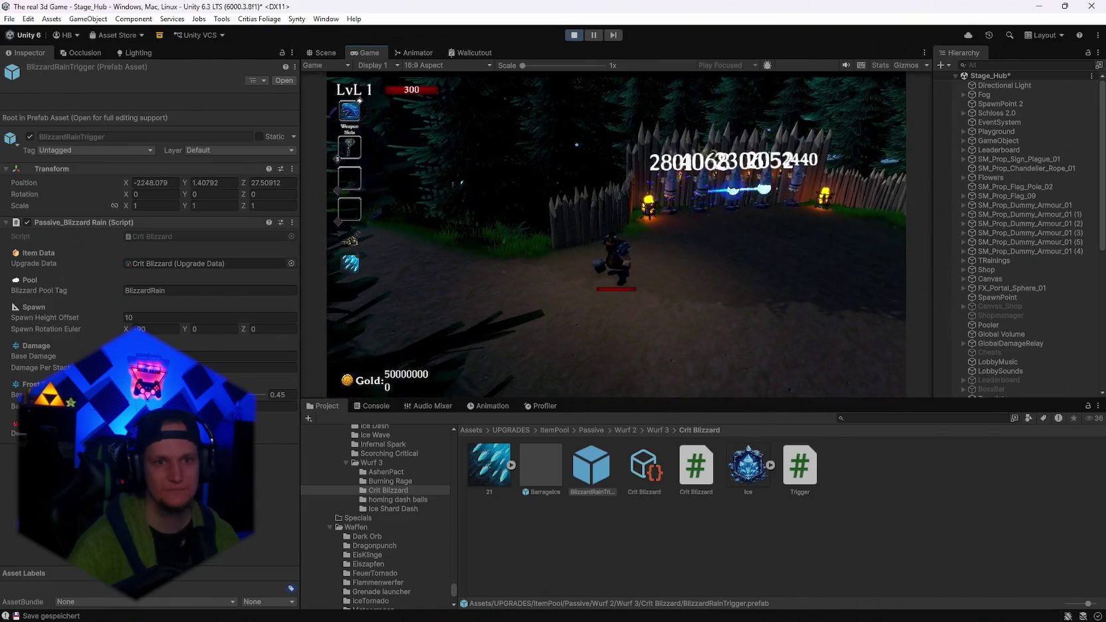
key("w")
key("w")
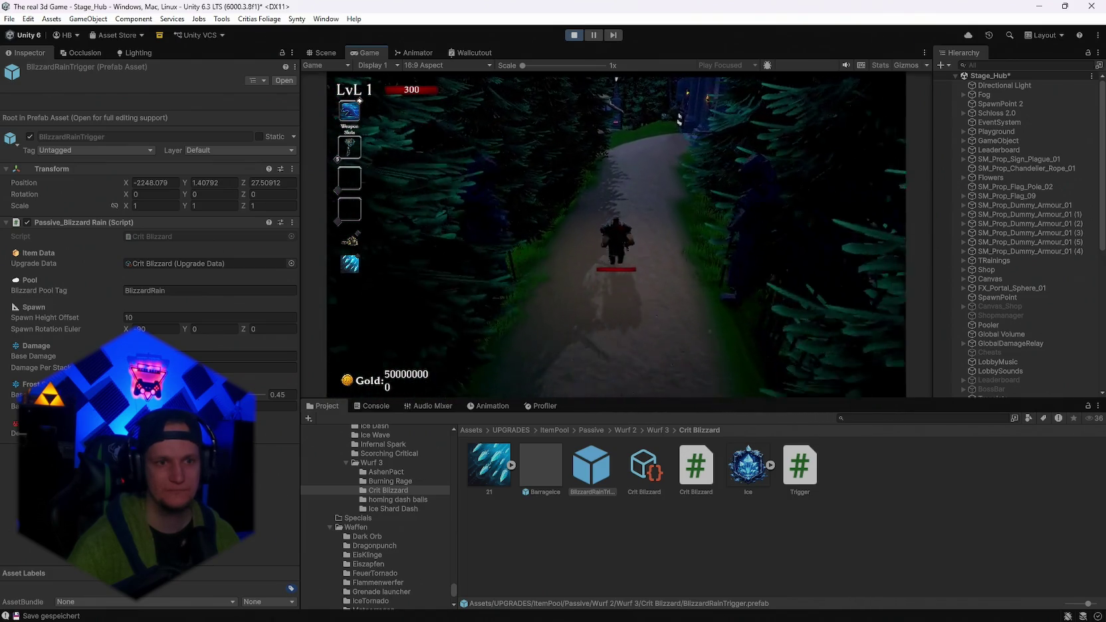
Run to the Start Run portal and enter it to load Cursed Forest Stage 1.
key("w")
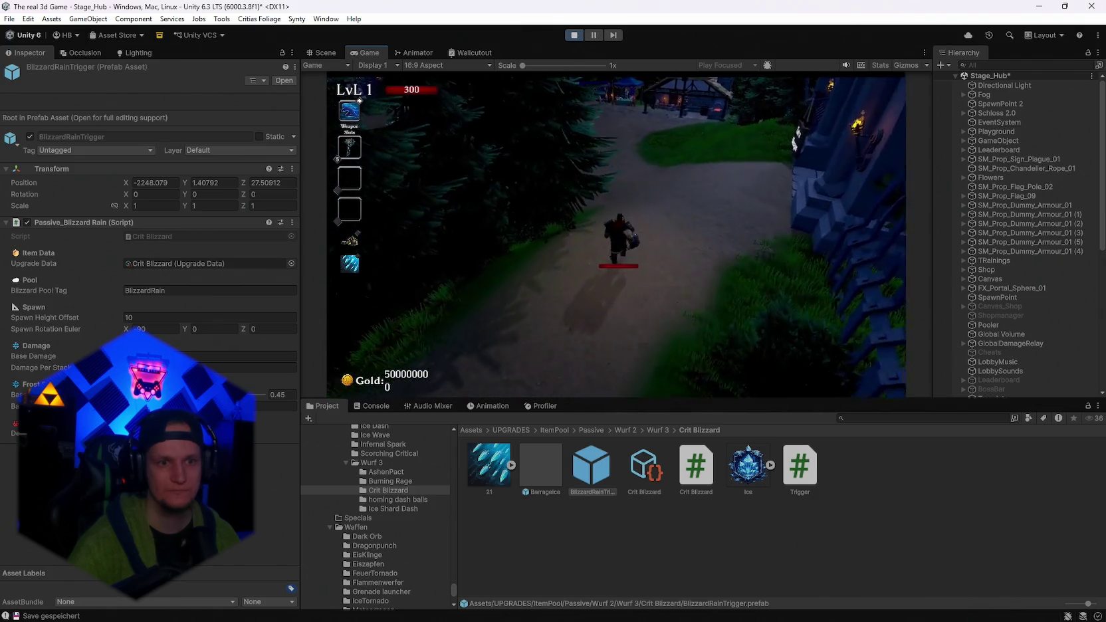
key("w")
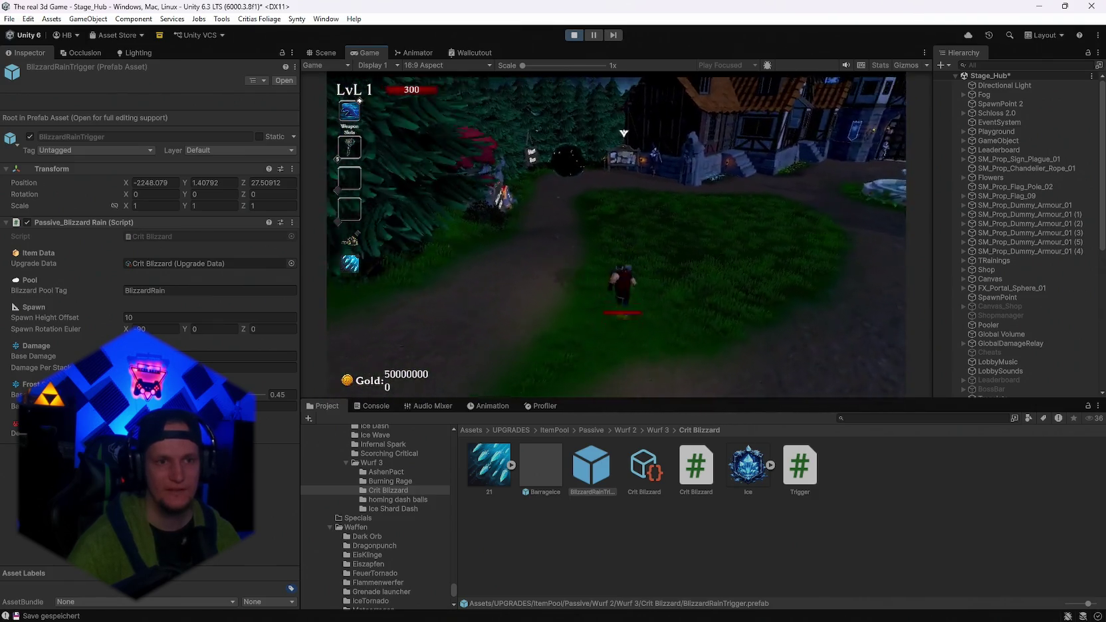
key("w")
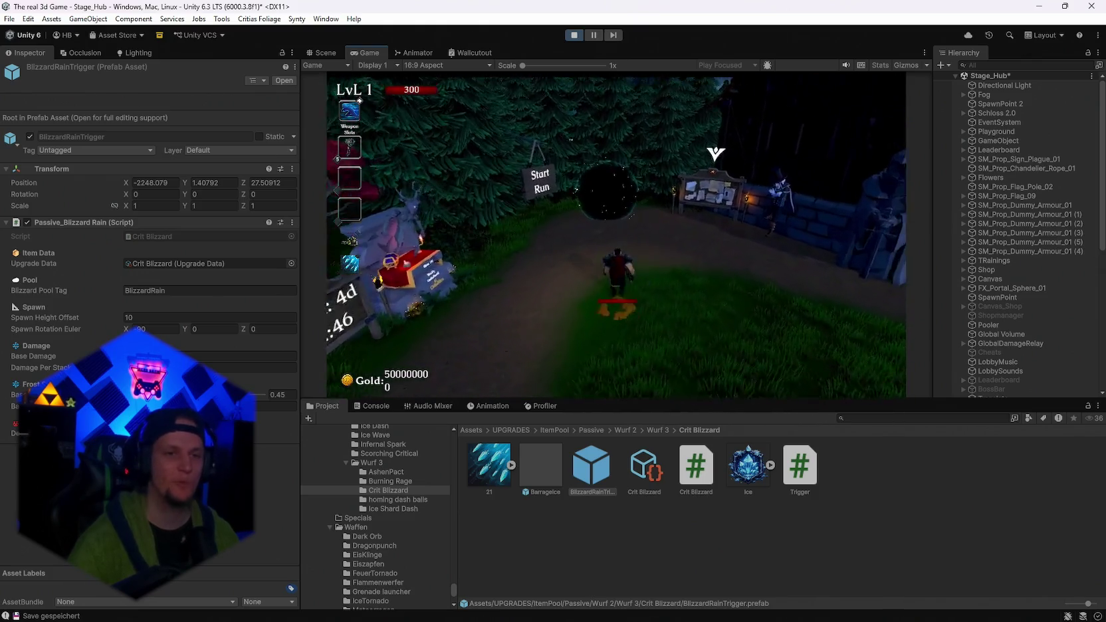
key("e")
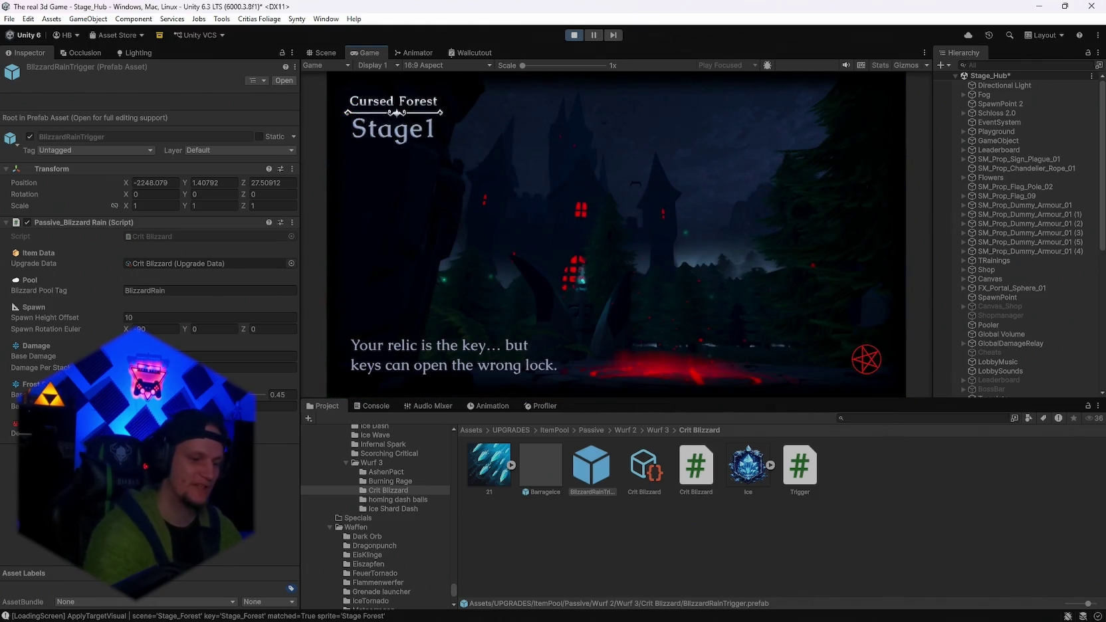
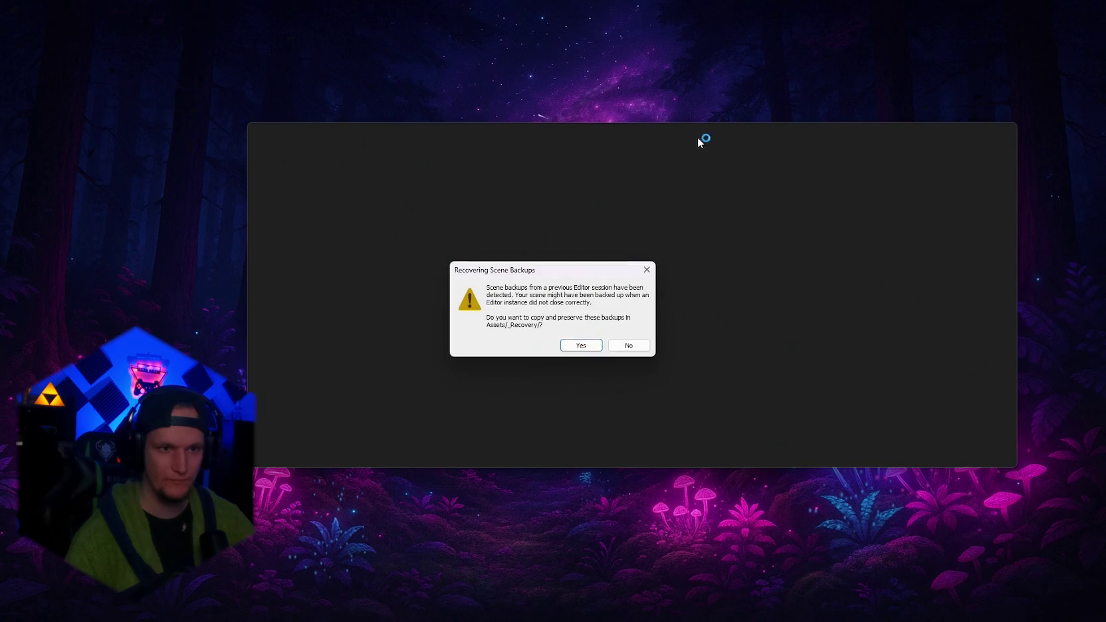
Answer the scene backup recovery prompt and switch to Discord while Unity reloads.
left_click(629, 346)
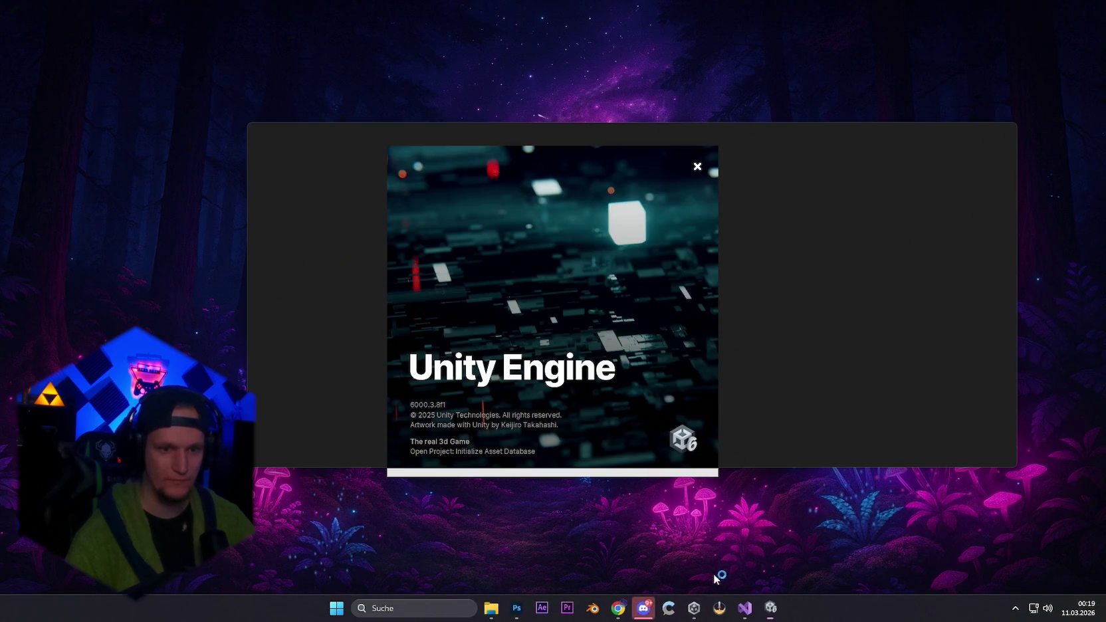
left_click(647, 608)
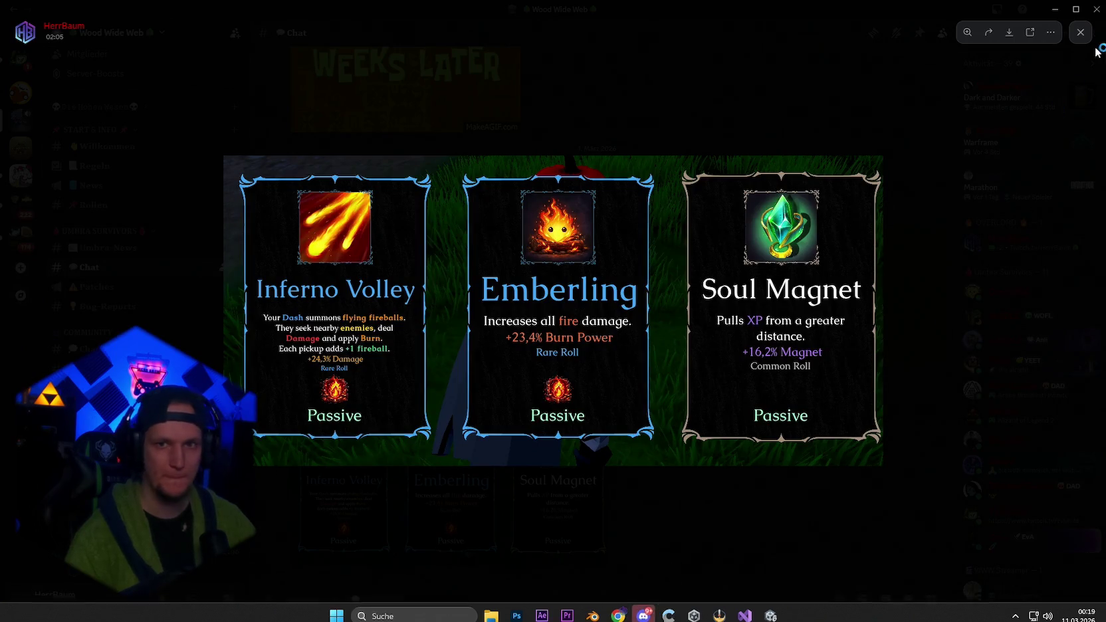
In Discord, view the latest direct message's screenshot enlarged, then minimise Discord.
left_click(1082, 32)
left_click(20, 32)
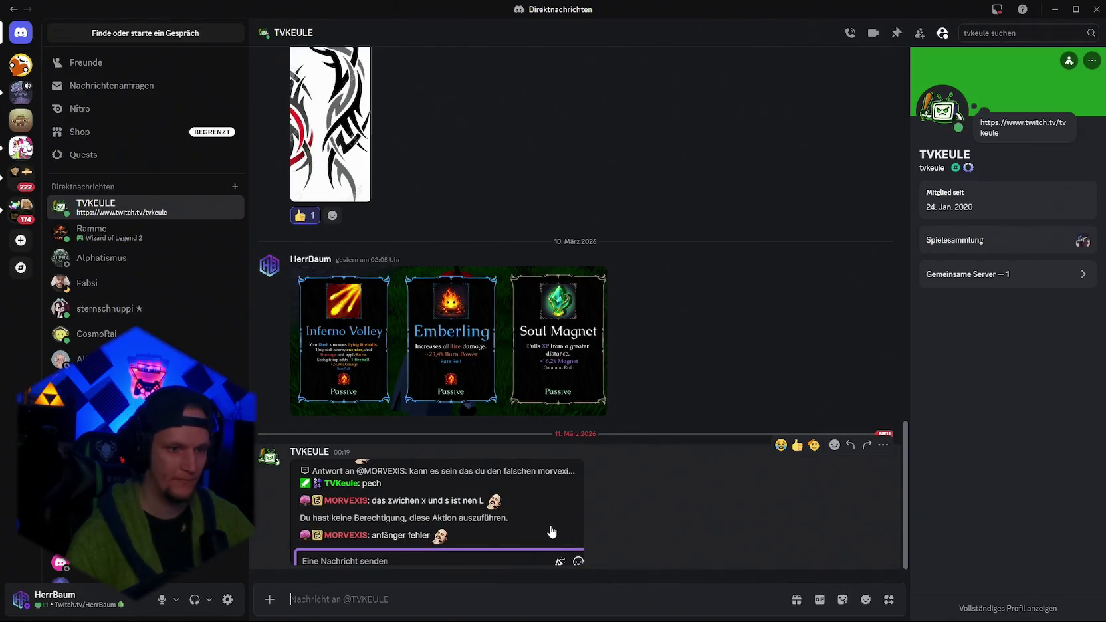
left_click(563, 522)
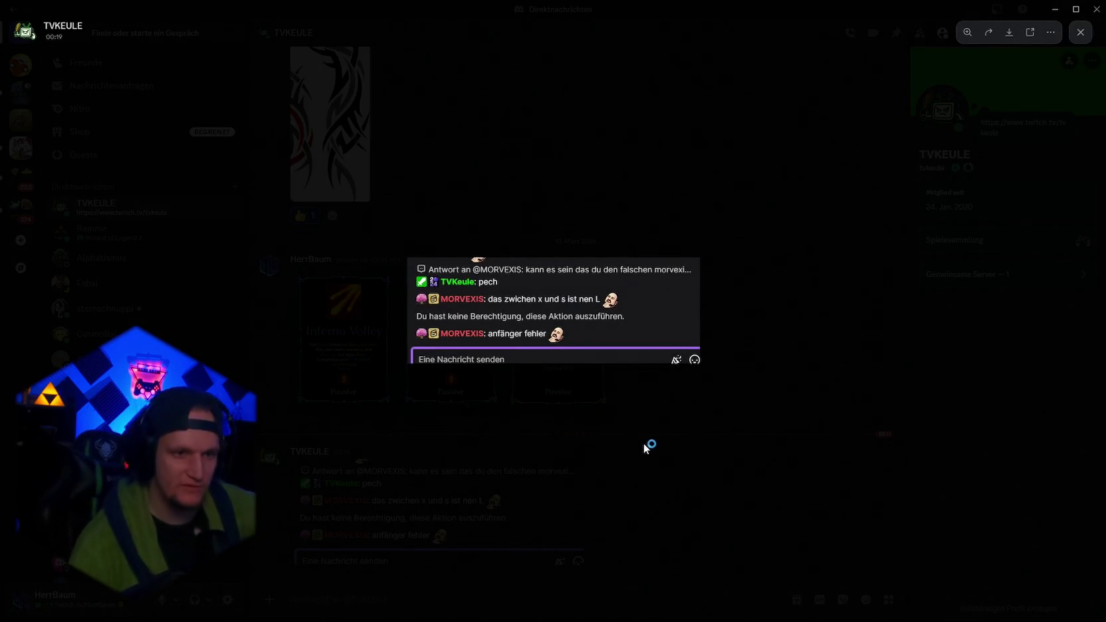
left_click(1056, 10)
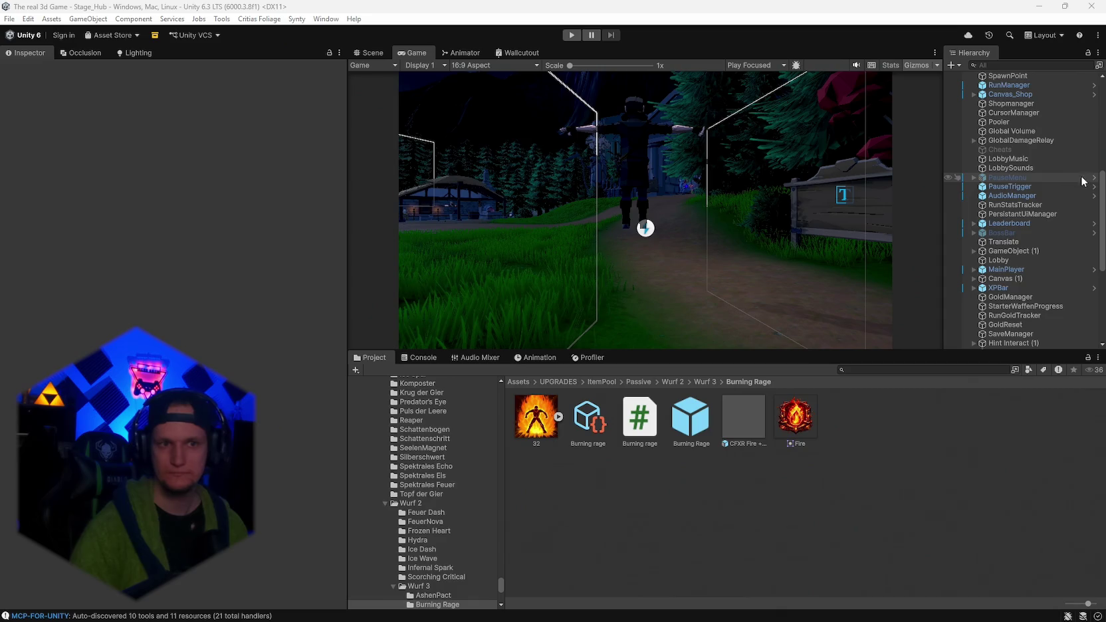
Browse the Crit Blizzard folder, inspecting BlizzardRainTrigger, the Crit Blizzard data and the BarrageIce prefab.
scroll(1008, 155, "up", 5)
scroll(493, 536, "down", 5)
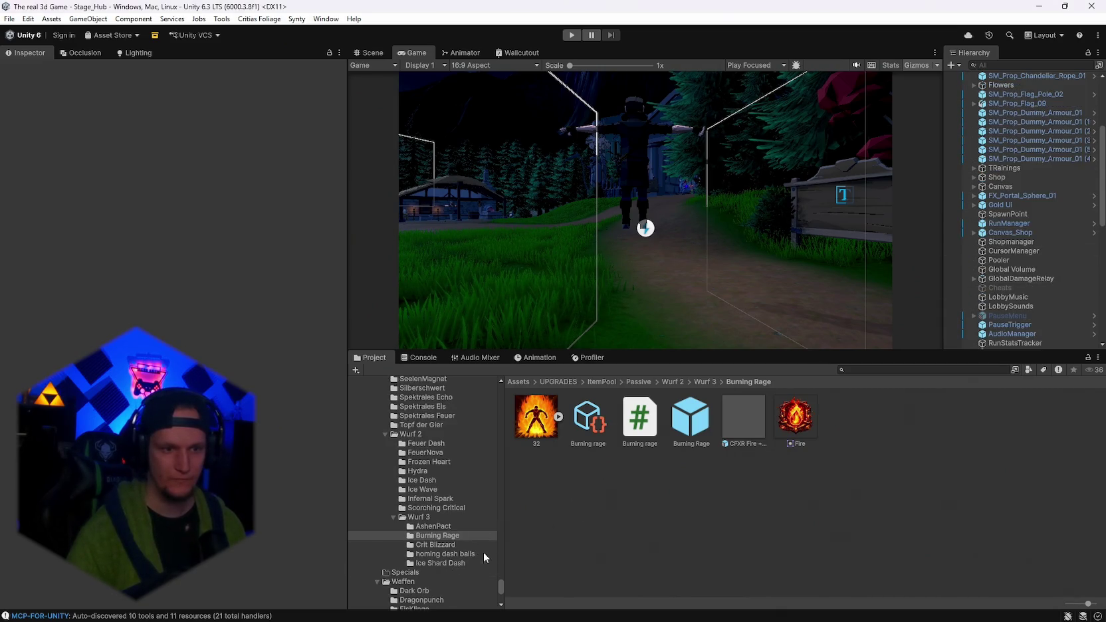
left_click(491, 547)
left_click(637, 423)
left_click(673, 421)
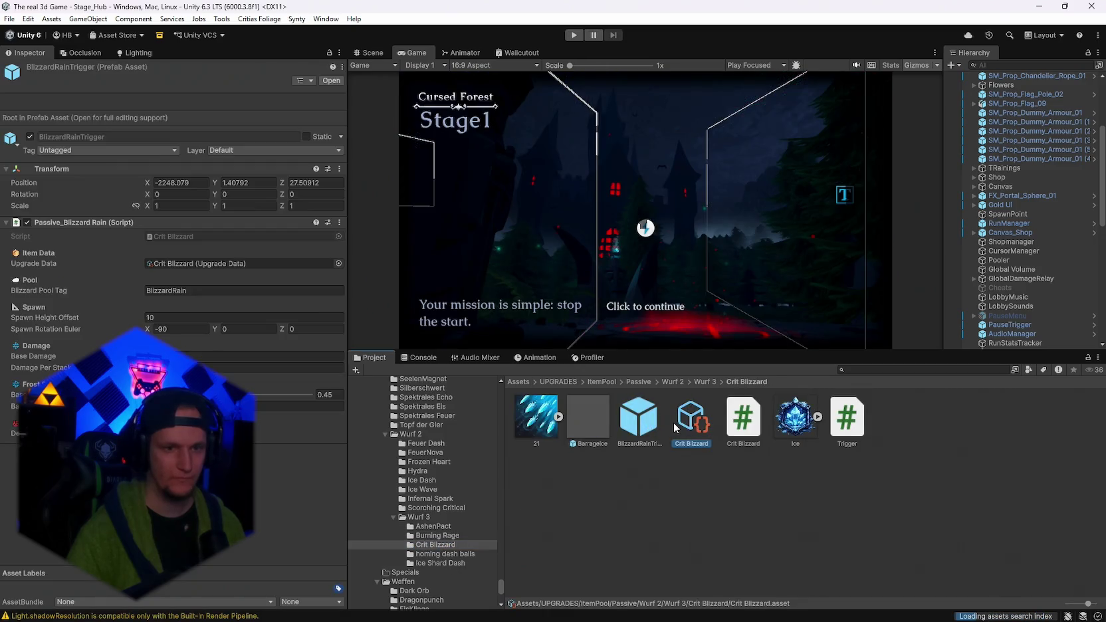
left_click(637, 419)
left_click(558, 416)
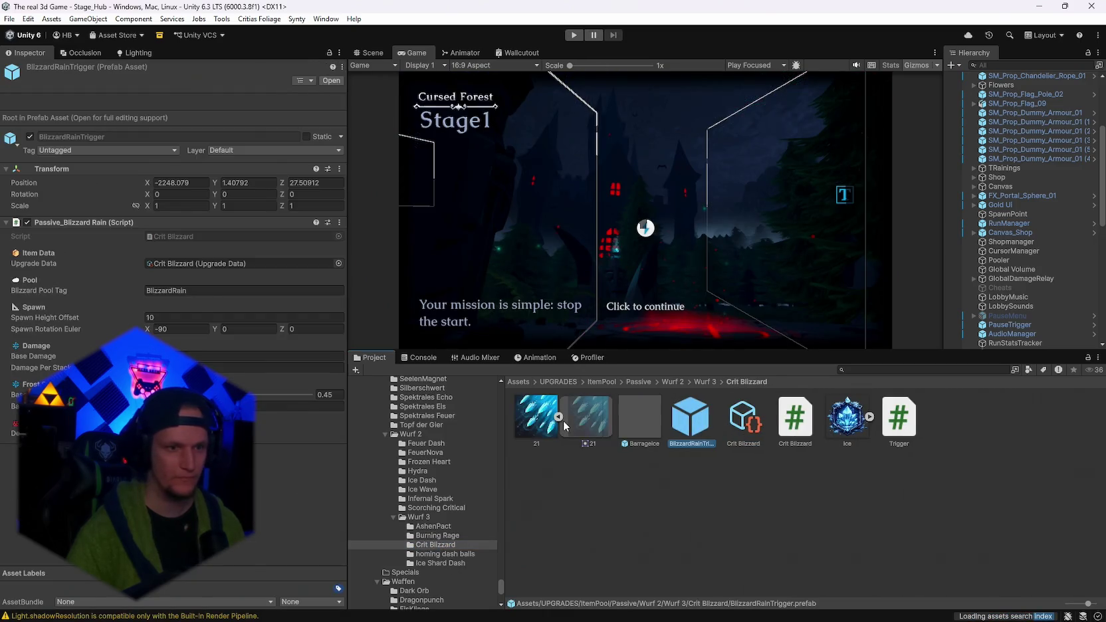
left_click(643, 425)
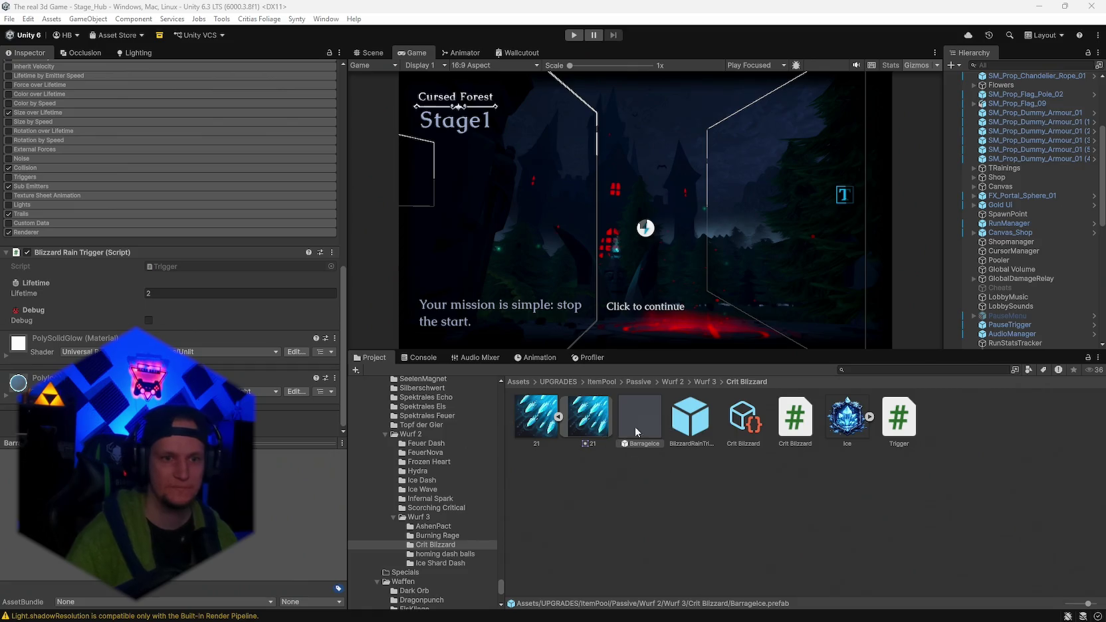
Show BlizzardRainTrigger's settings: BlizzardRain pool tag, spawn height offset 10, spawn rotation X -90.
left_click(692, 425)
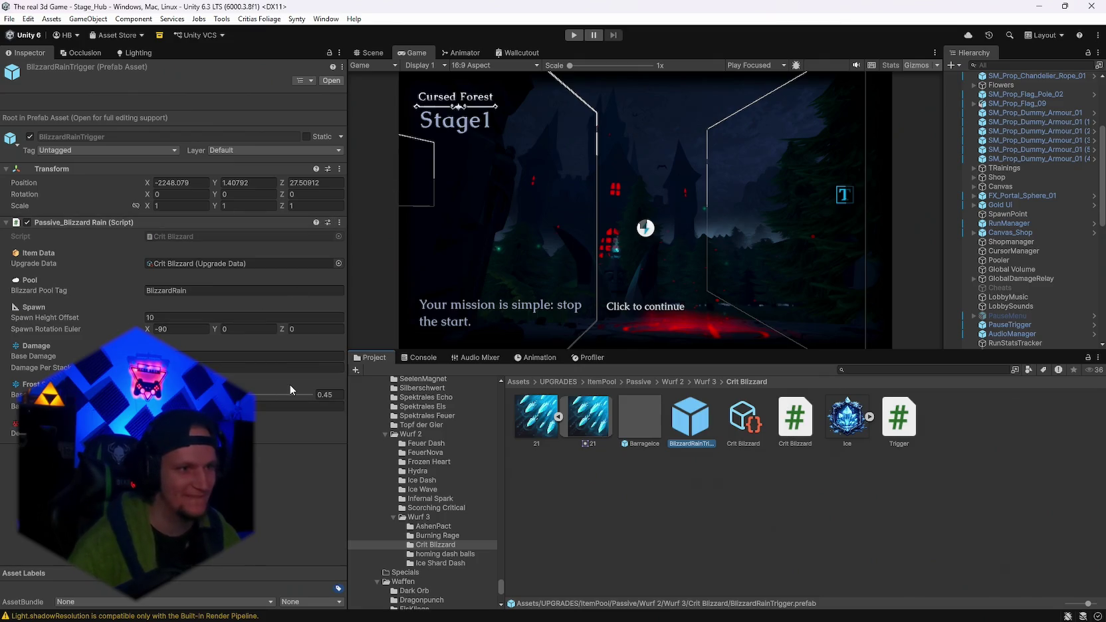
key("alt+Tab")
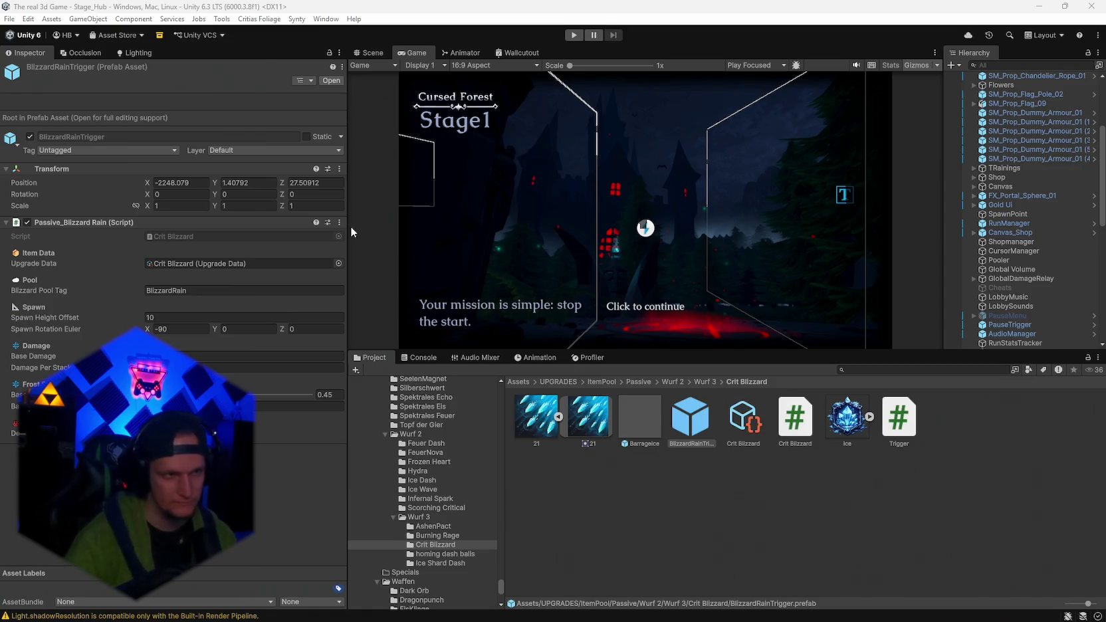
left_click(9, 18)
Save the project with File > Save Project and enter Play mode.
left_click(10, 19)
left_click(9, 18)
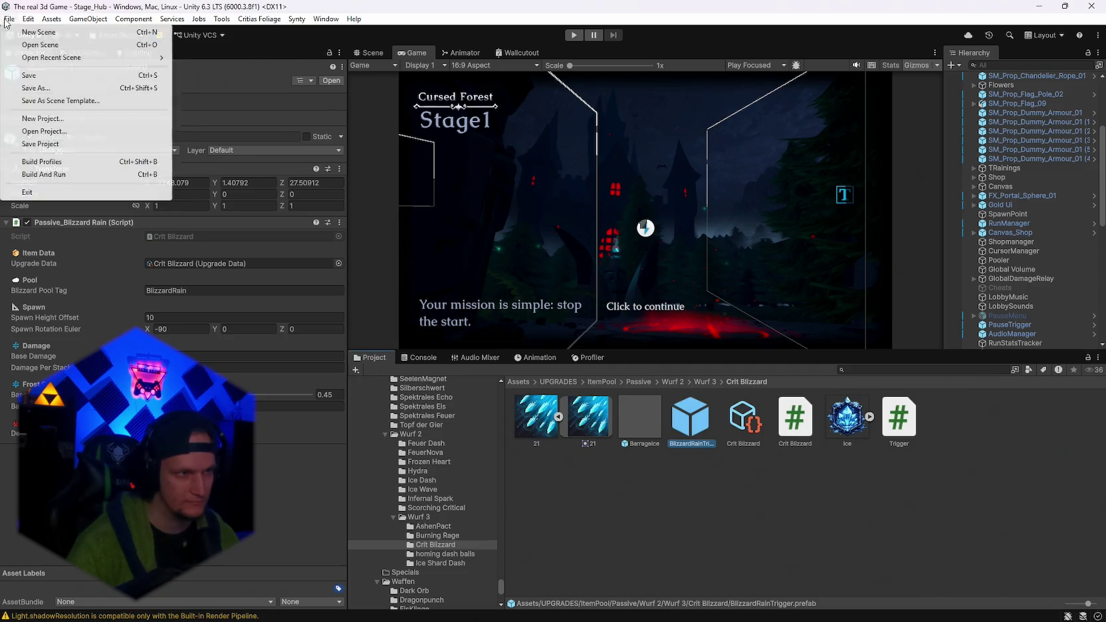
left_click(41, 143)
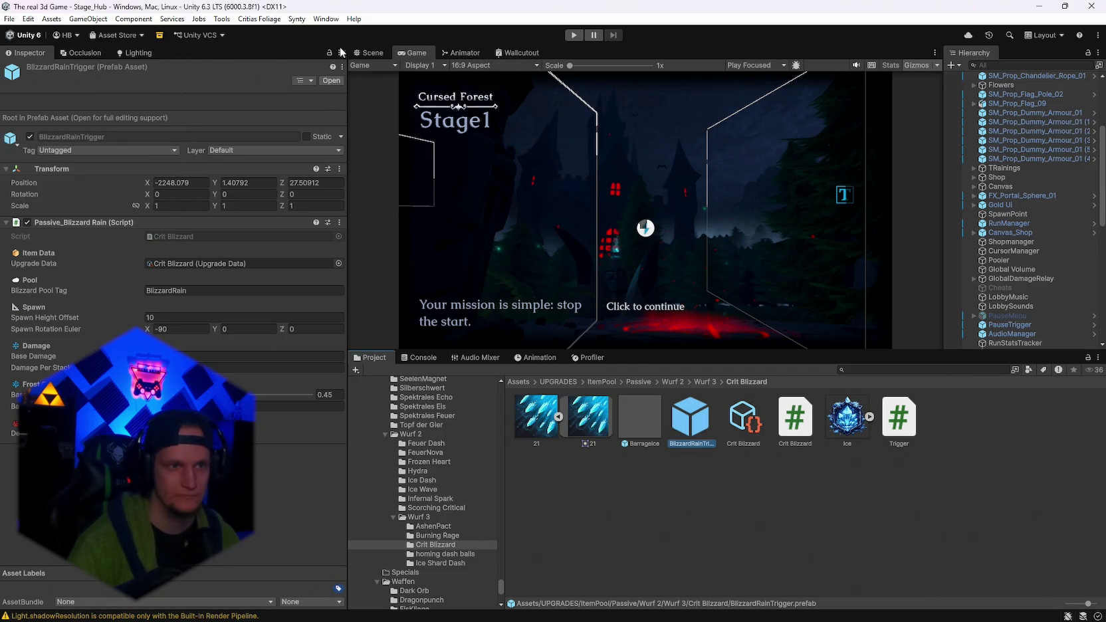
left_click(576, 36)
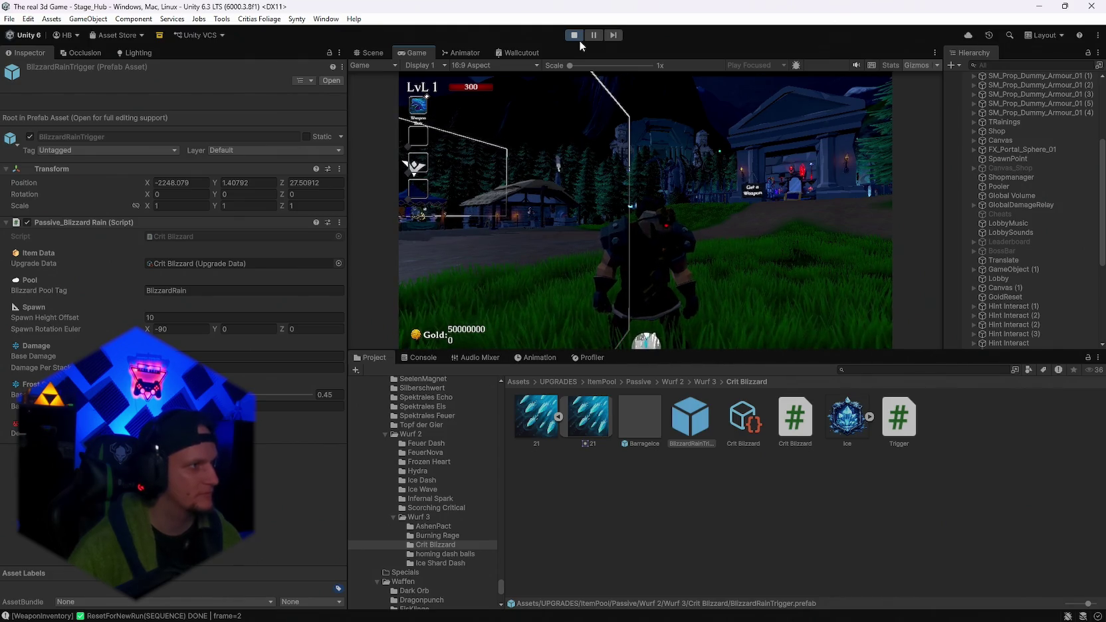
Walk to the throne-room lectern and check the weapon upgrade book's Mjolnir page.
key("w")
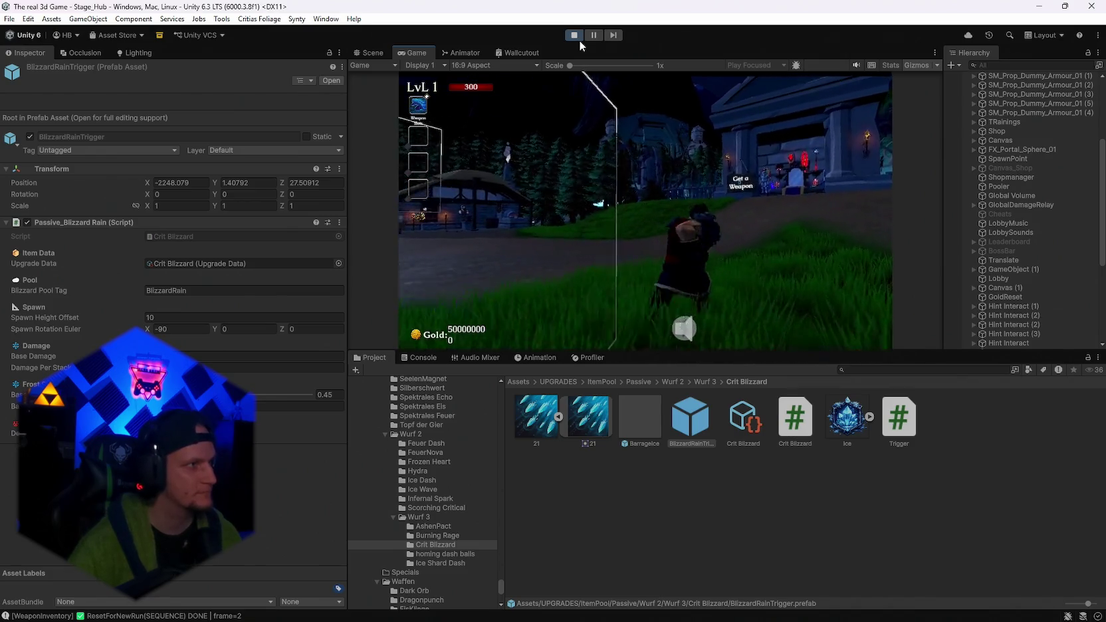
key("w")
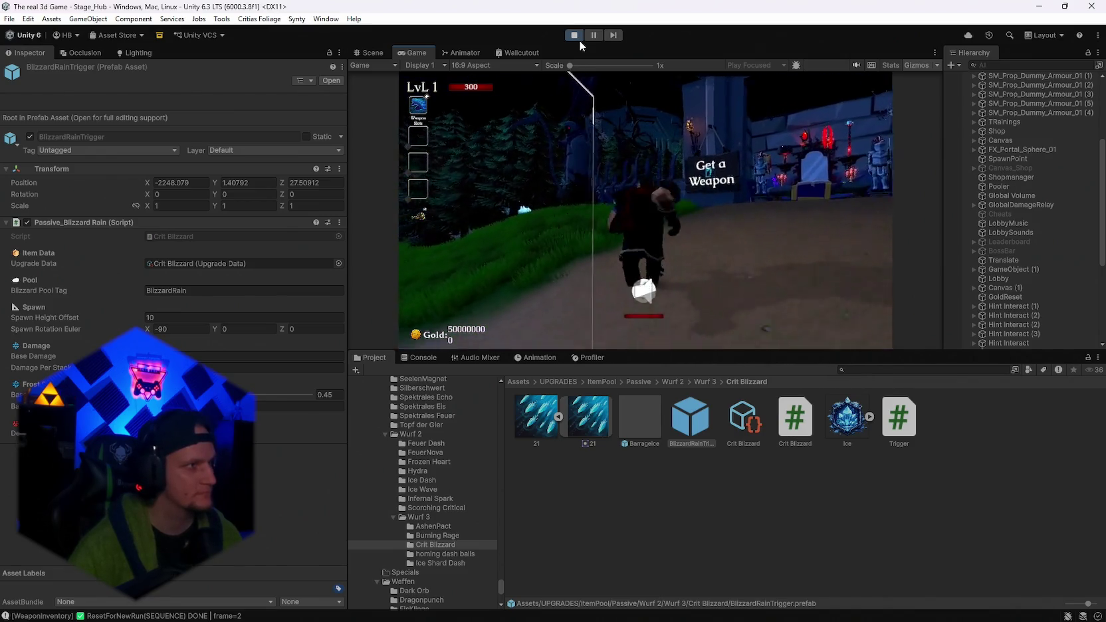
key("w")
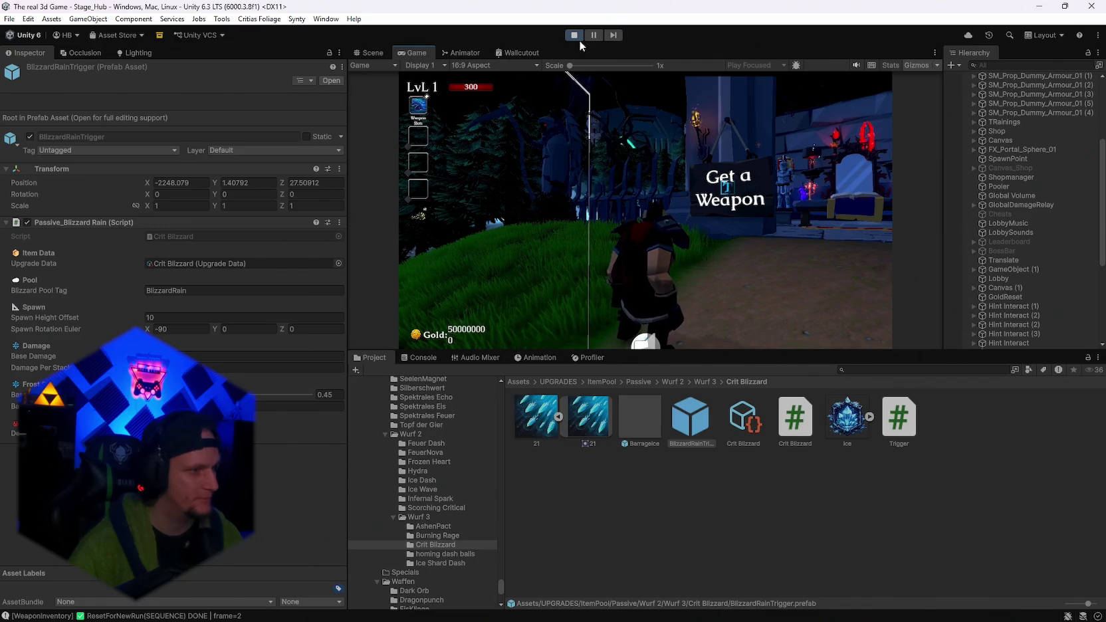
key("w")
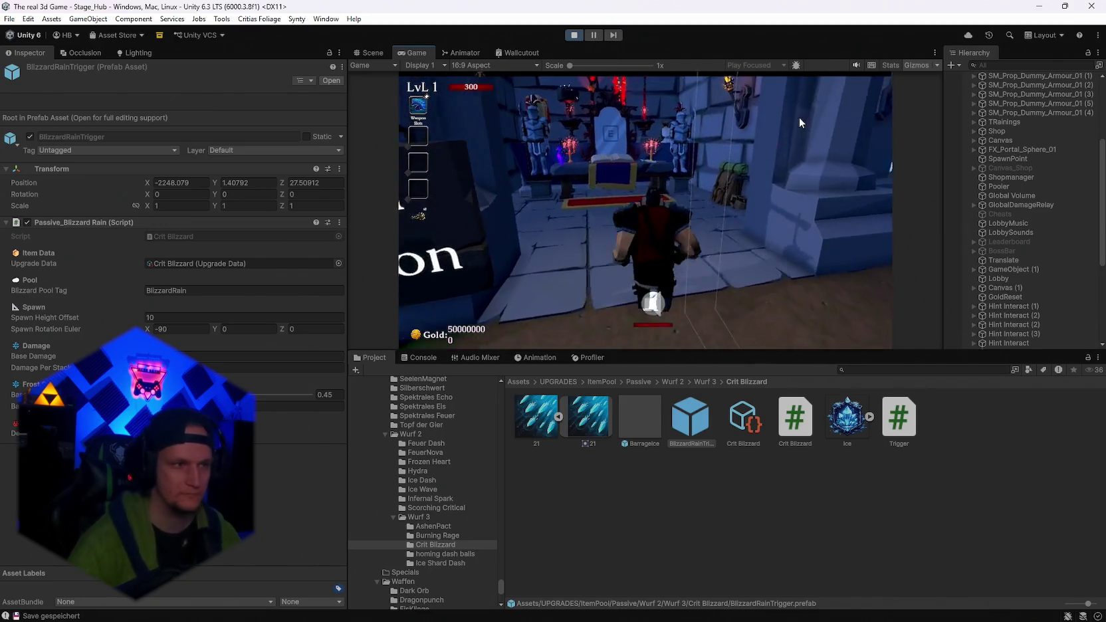
key("e")
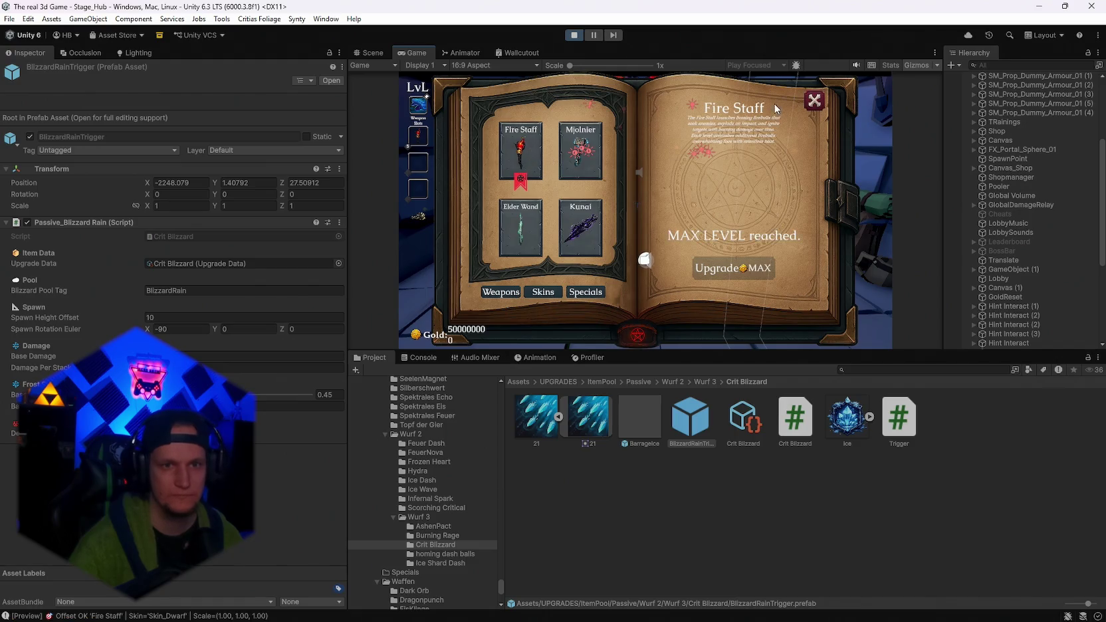
left_click(581, 151)
key("e")
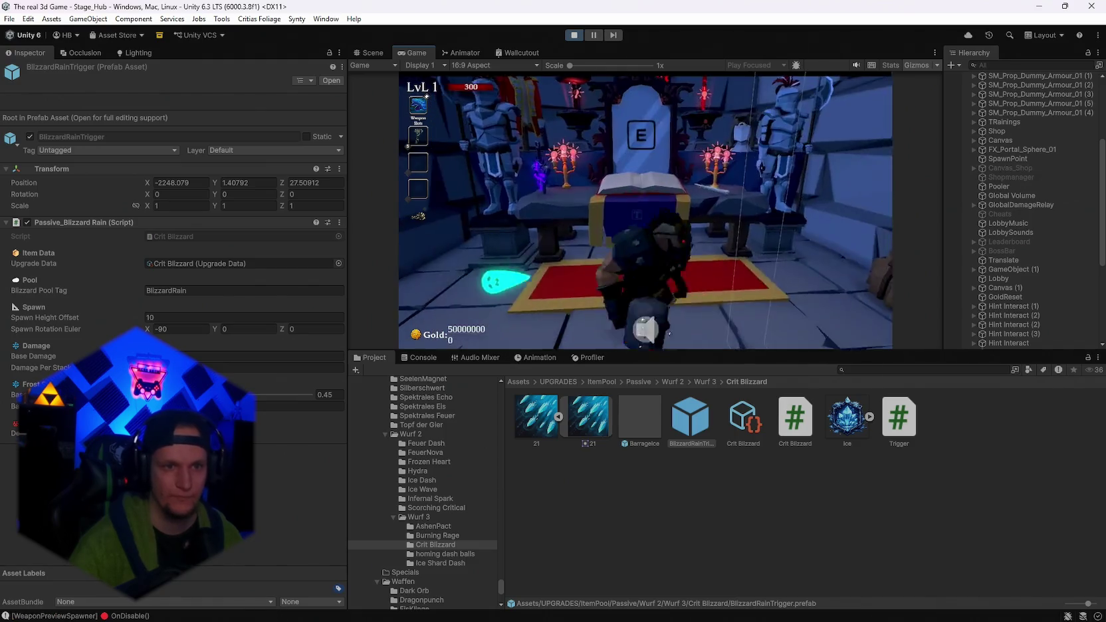
Run out to Start Run, briefly checking the pause menu stats, to get upgrade cards.
key("w")
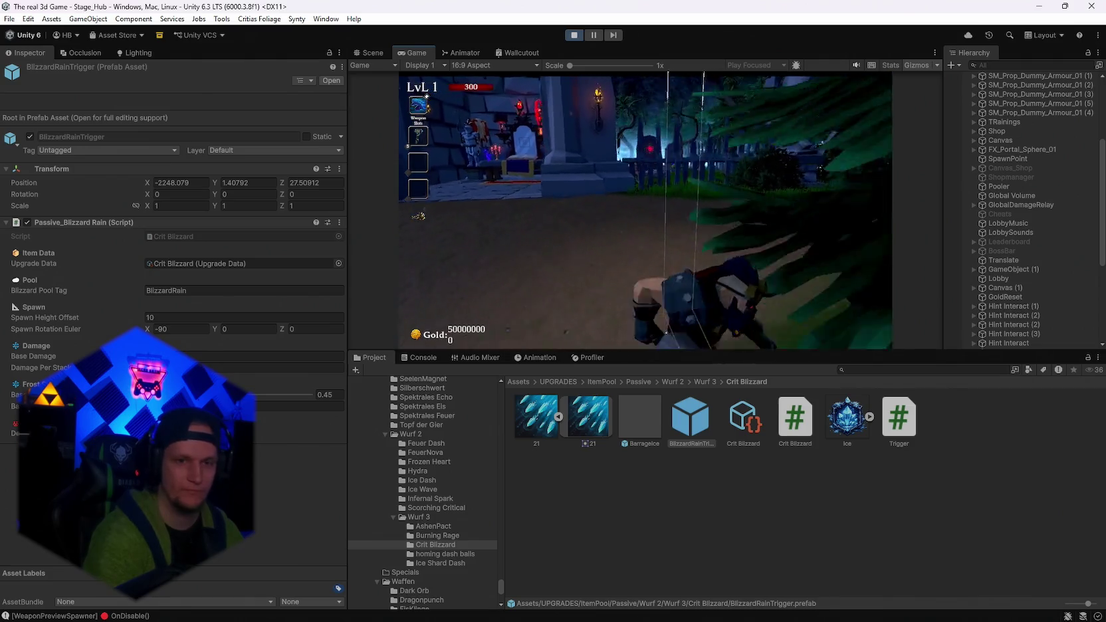
key("w")
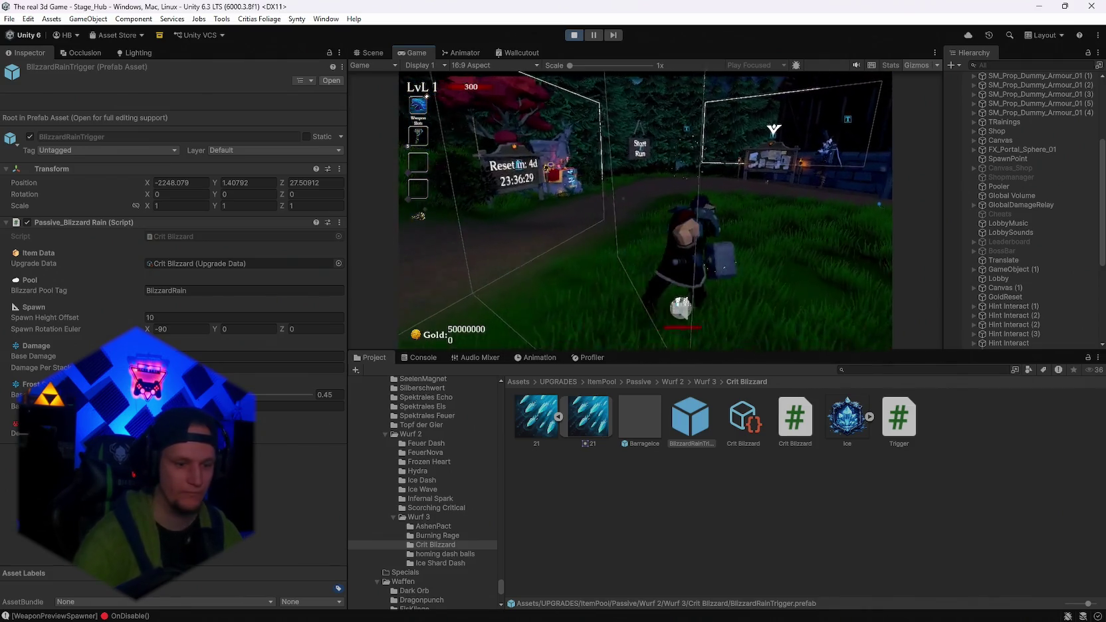
key("w")
key("Escape")
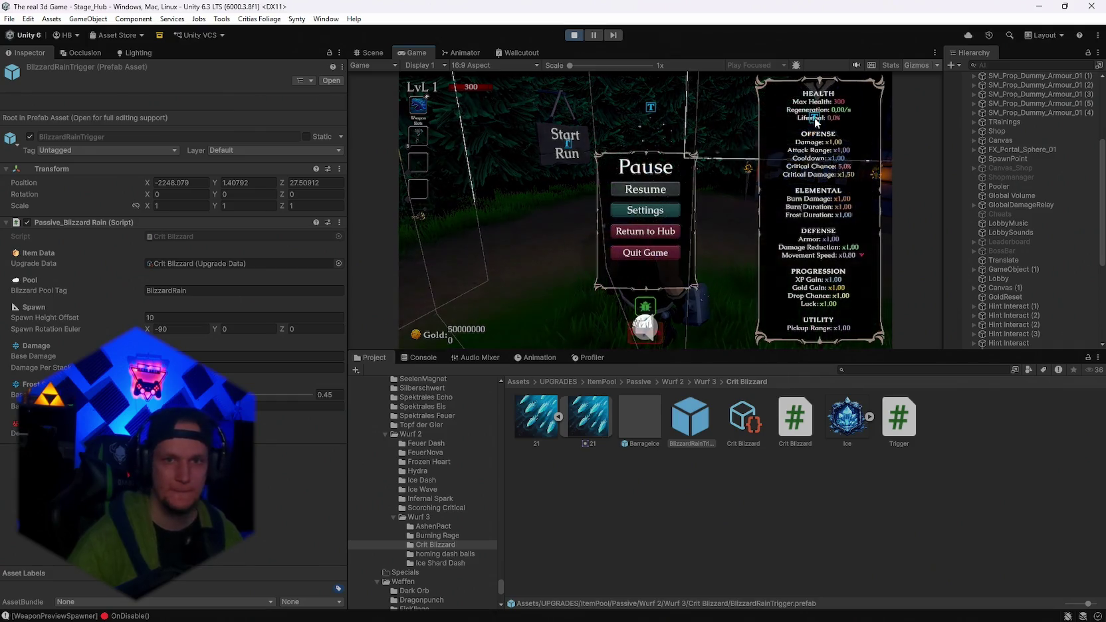
key("Escape")
key("w")
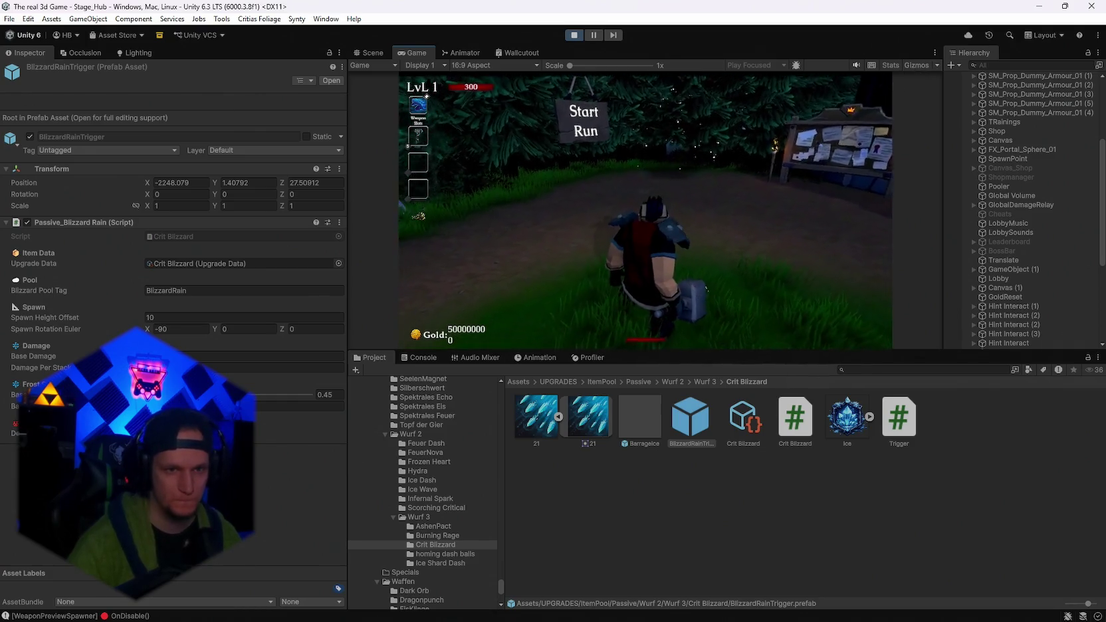
key("w")
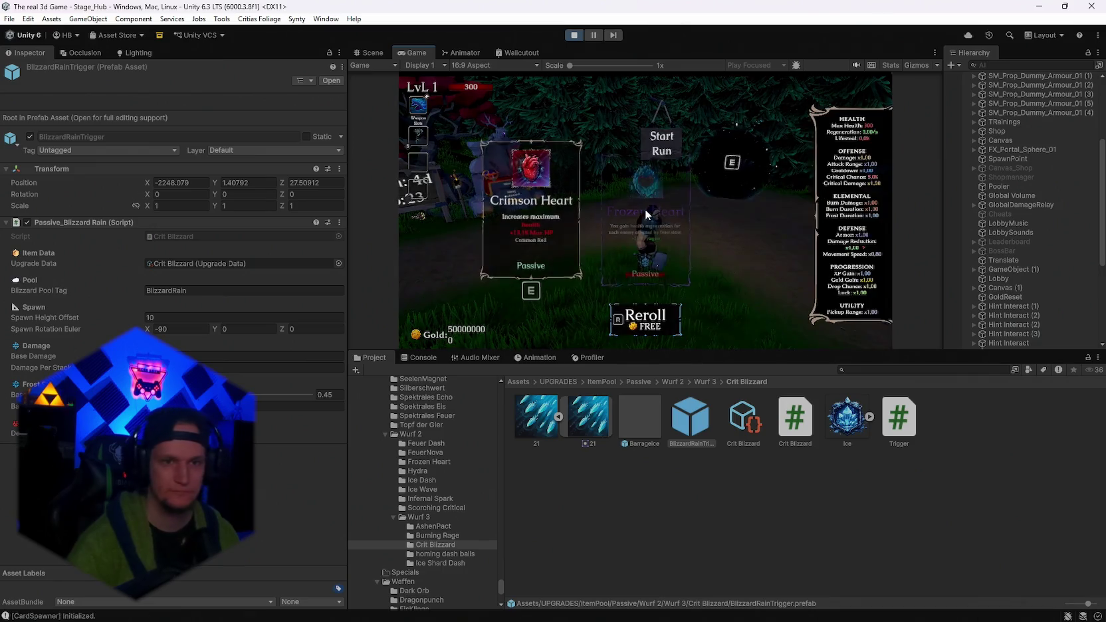
Reroll the upgrade cards six times looking for Crit Blizzard, then stop the play test.
key("r")
key("r")
key("r")
key("r")
key("r")
key("r")
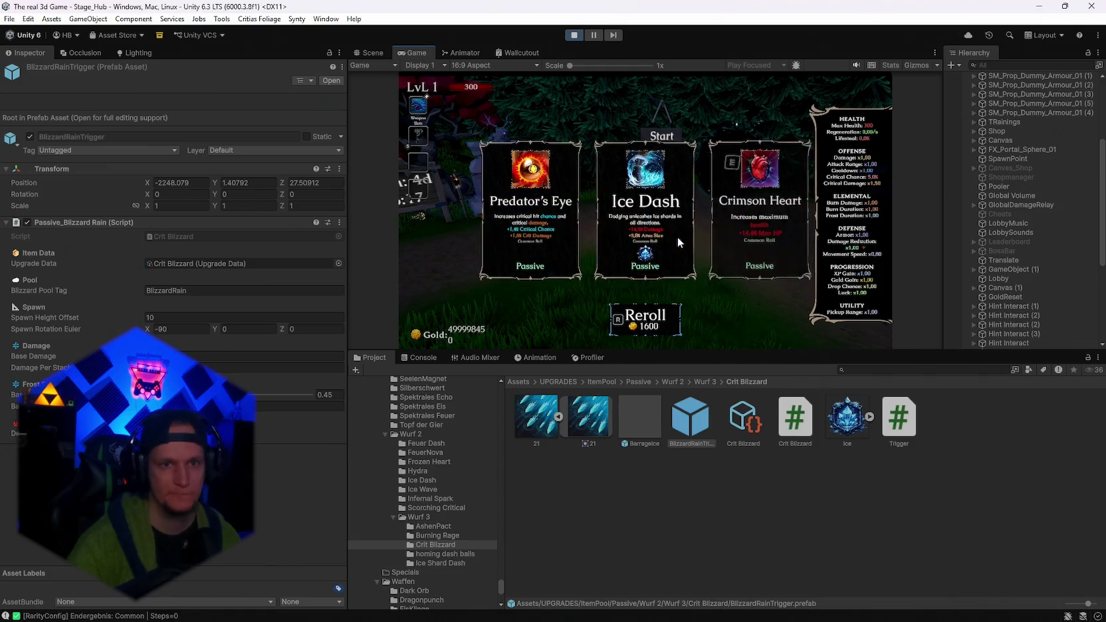
key("r")
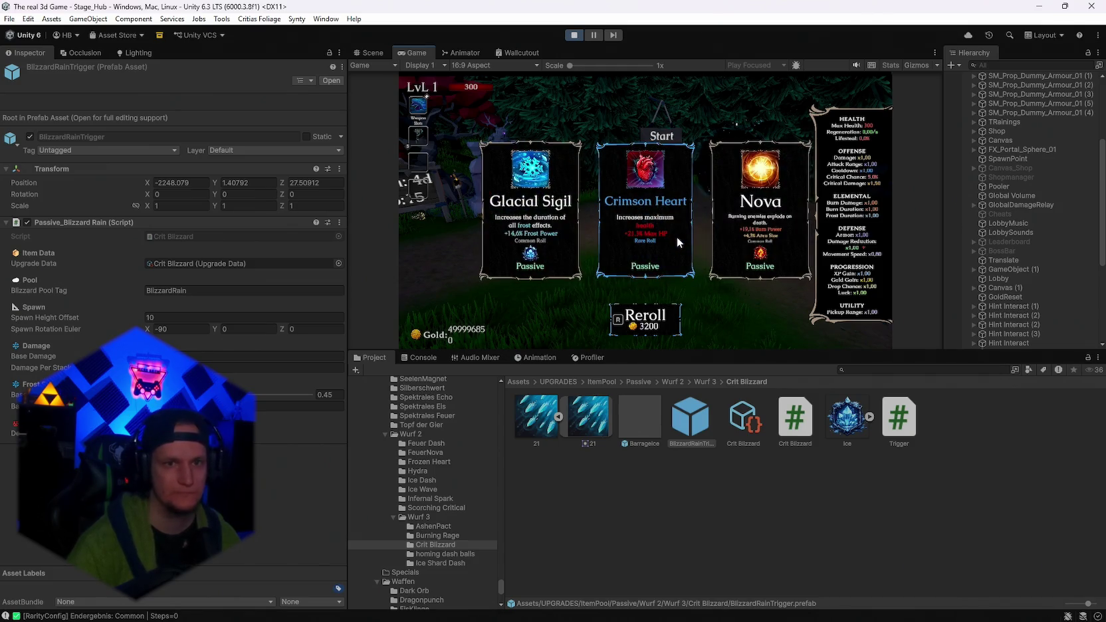
key("r")
key("r")
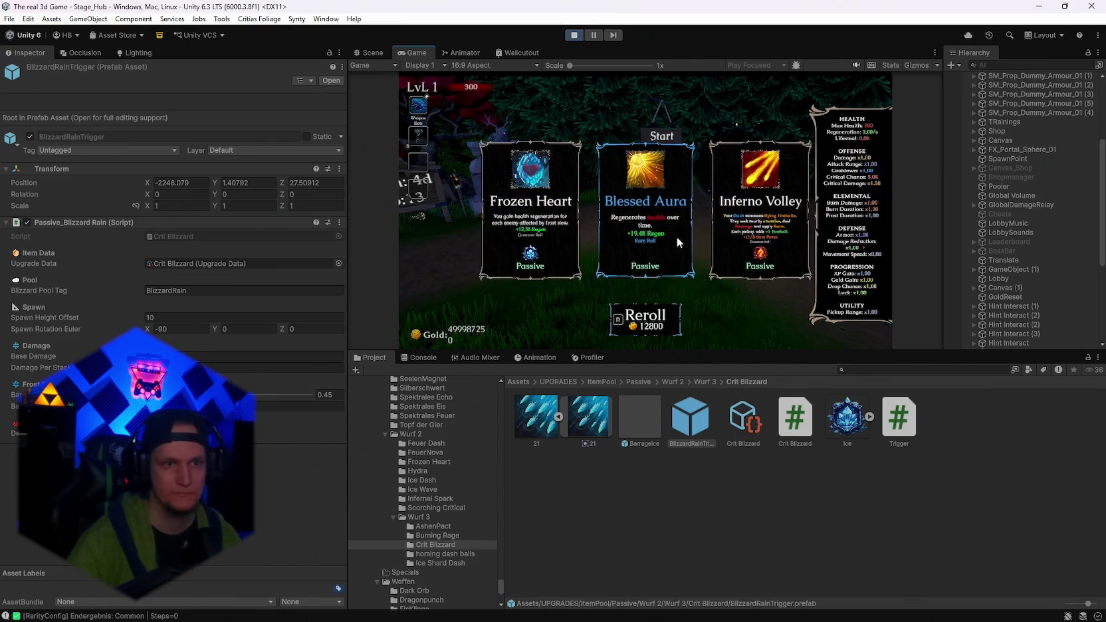
key("r")
key("r")
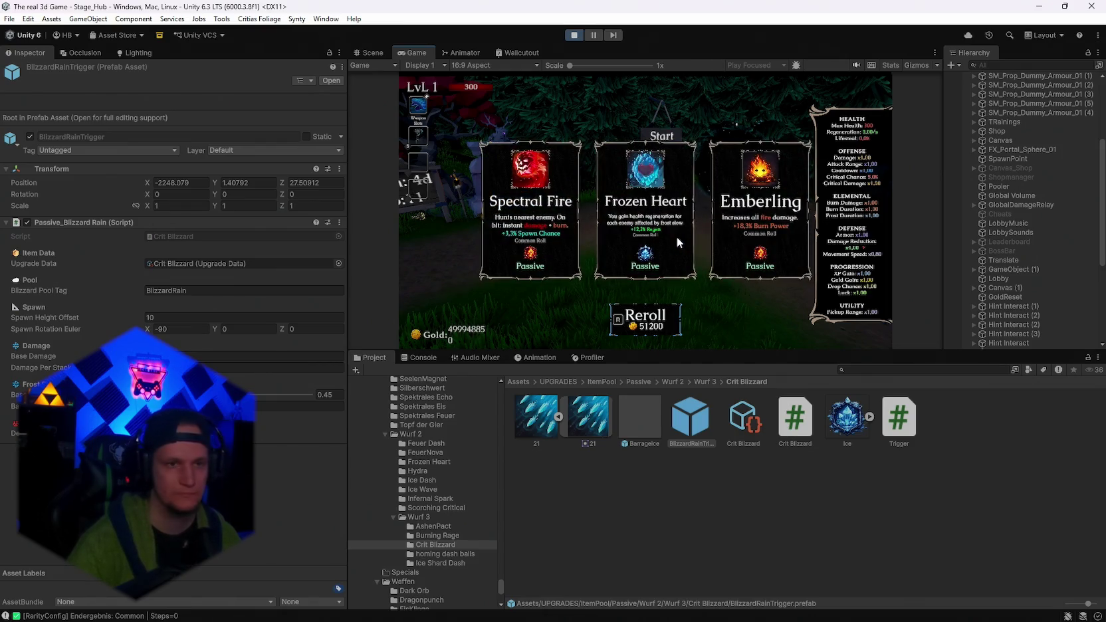
key("r")
key("r")
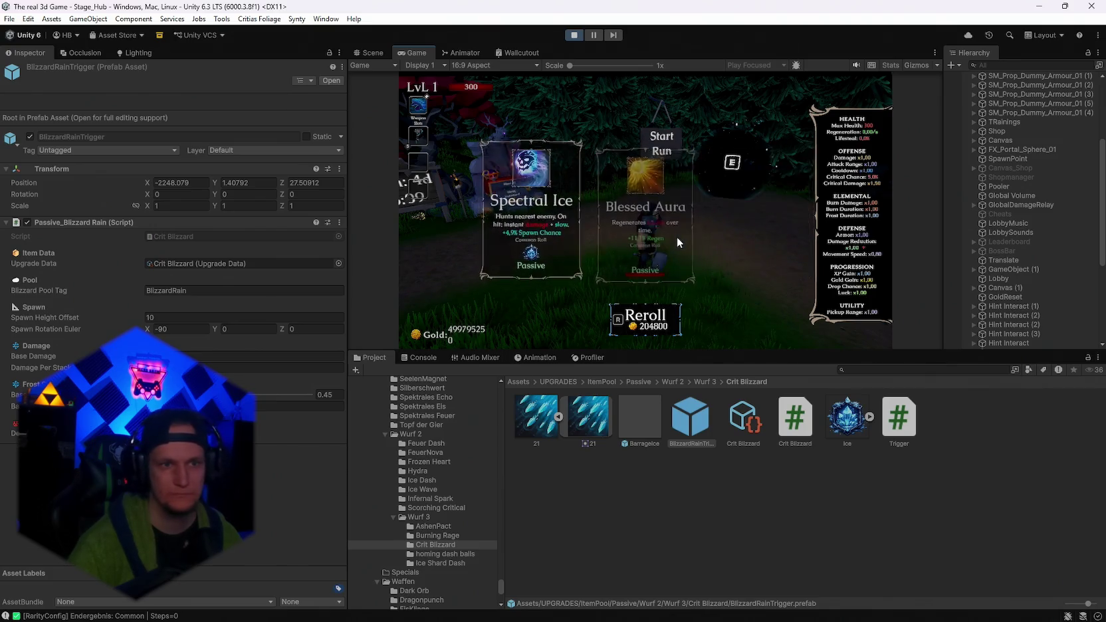
key("r")
key("r")
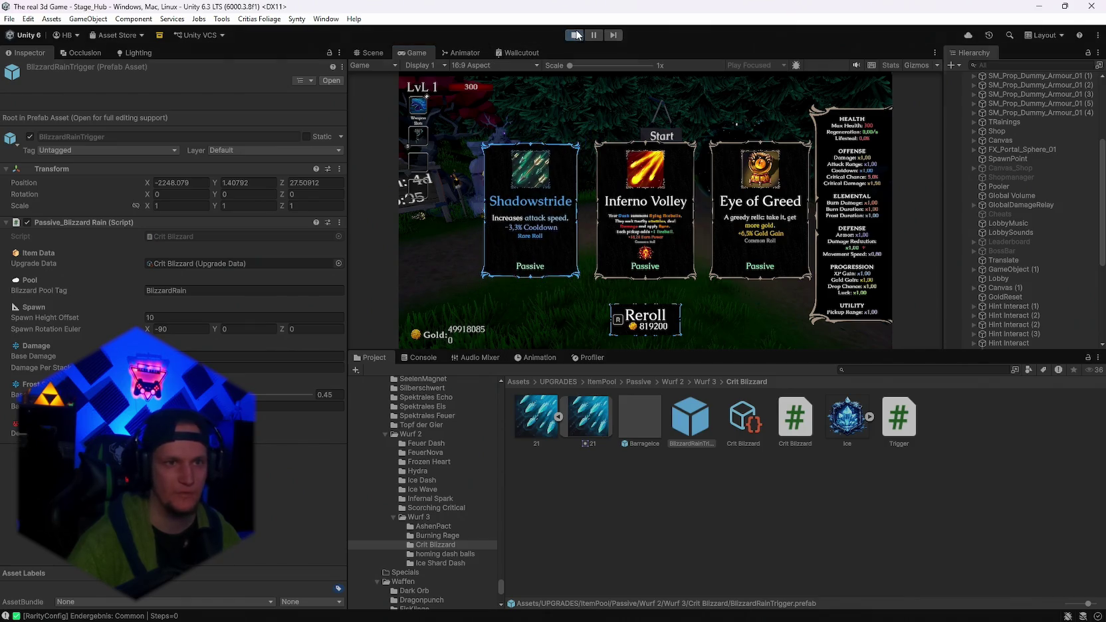
key("ctrl+p")
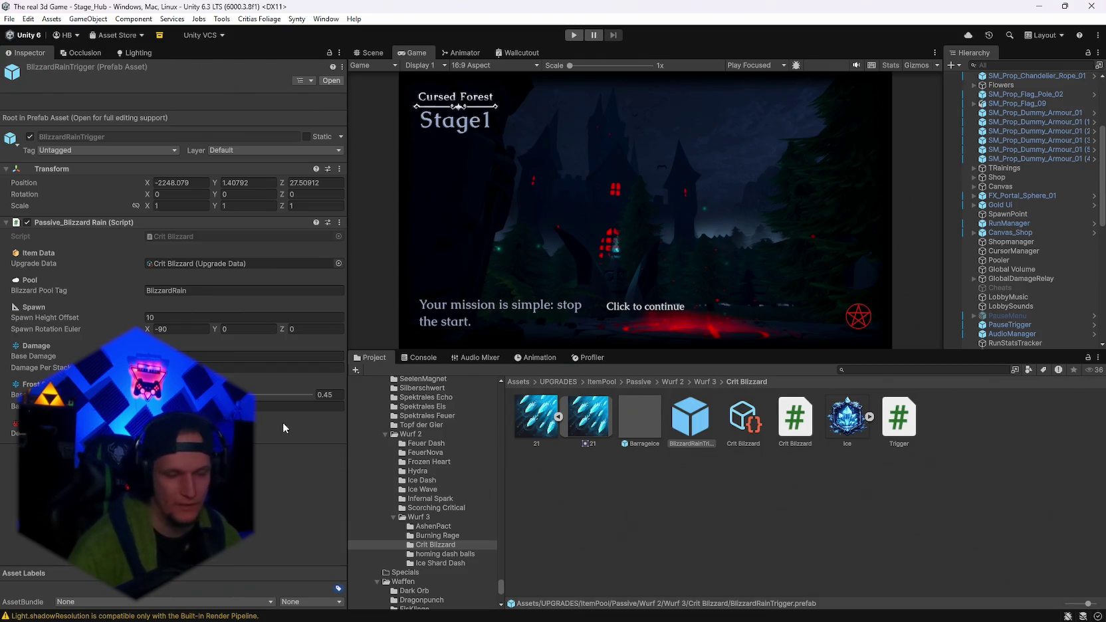
Show the Crit Blizzard upgrade data in the Inspector, then browse to the ItemPool folder.
left_click(431, 546)
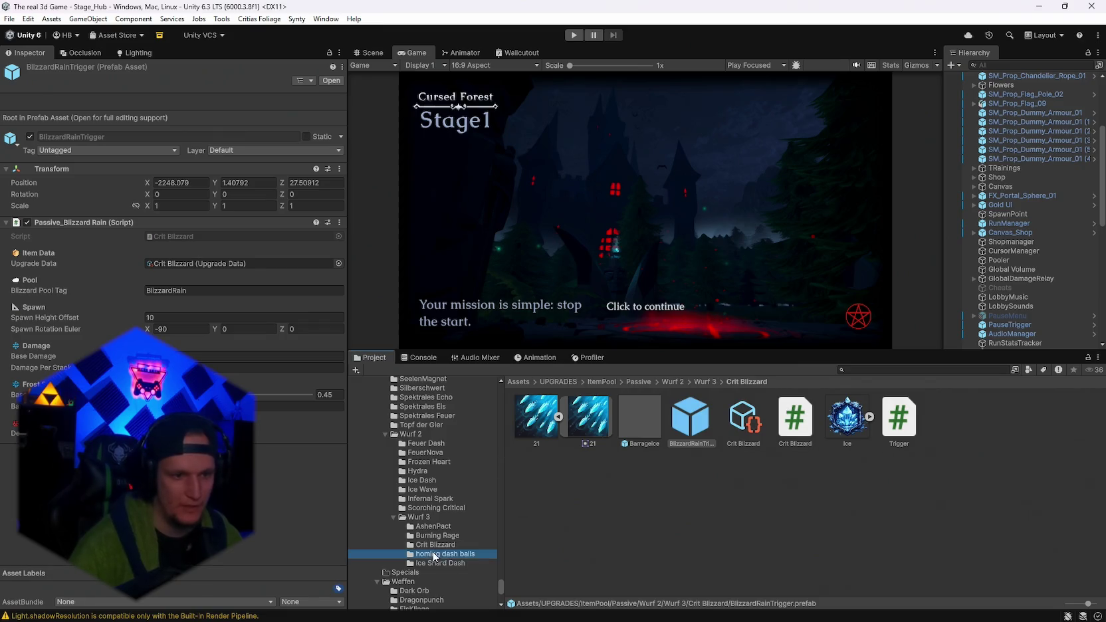
left_click(429, 535)
left_click(425, 546)
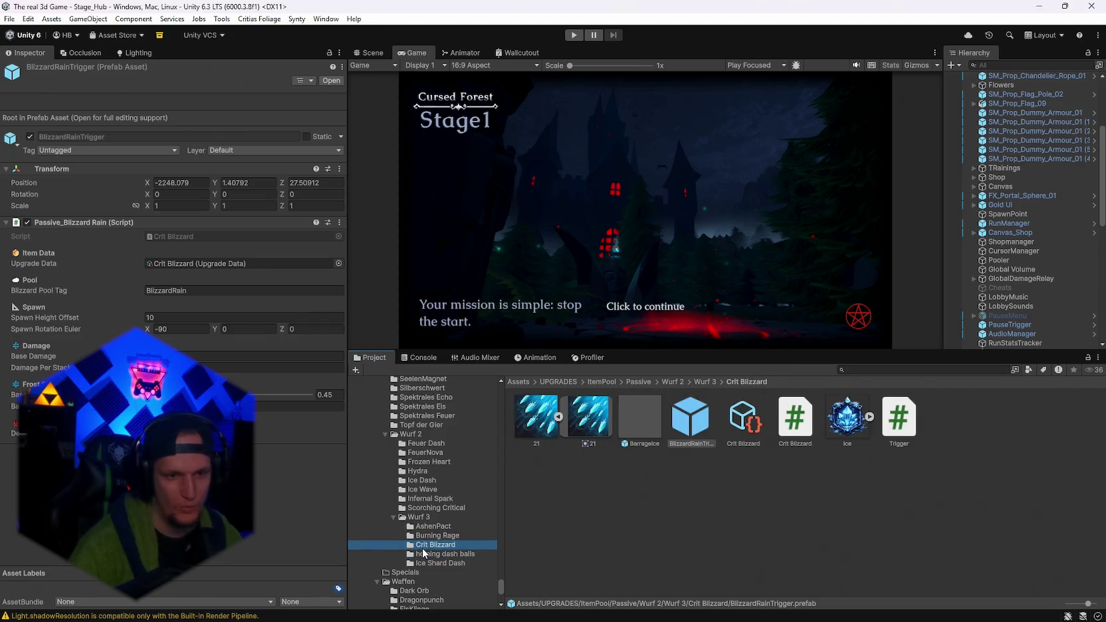
left_click(435, 546)
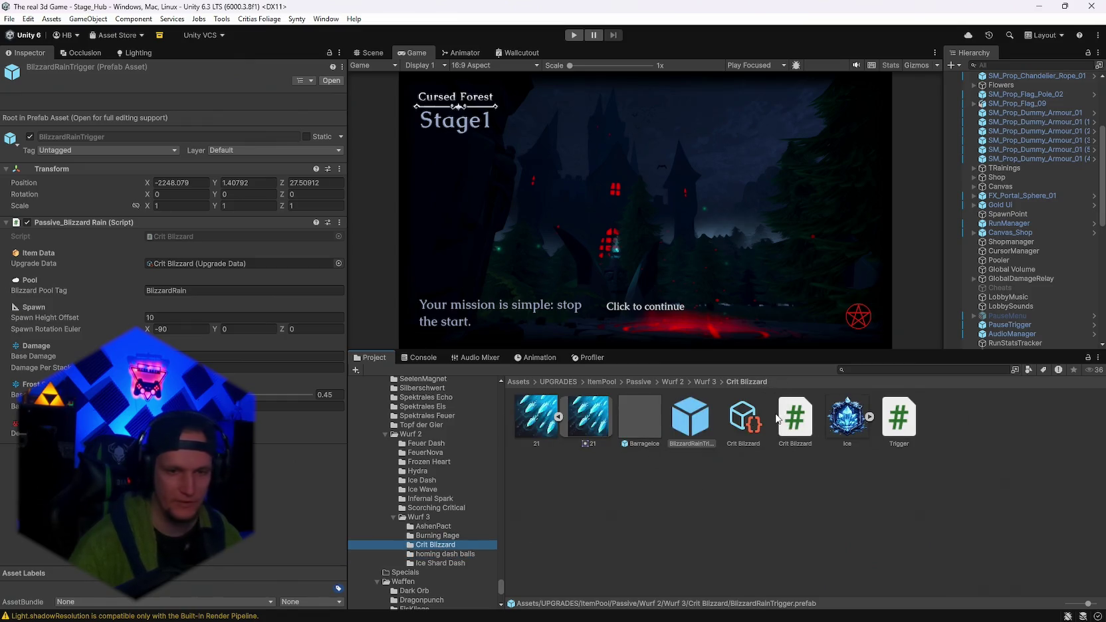
left_click(745, 417)
scroll(211, 360, "up", 5)
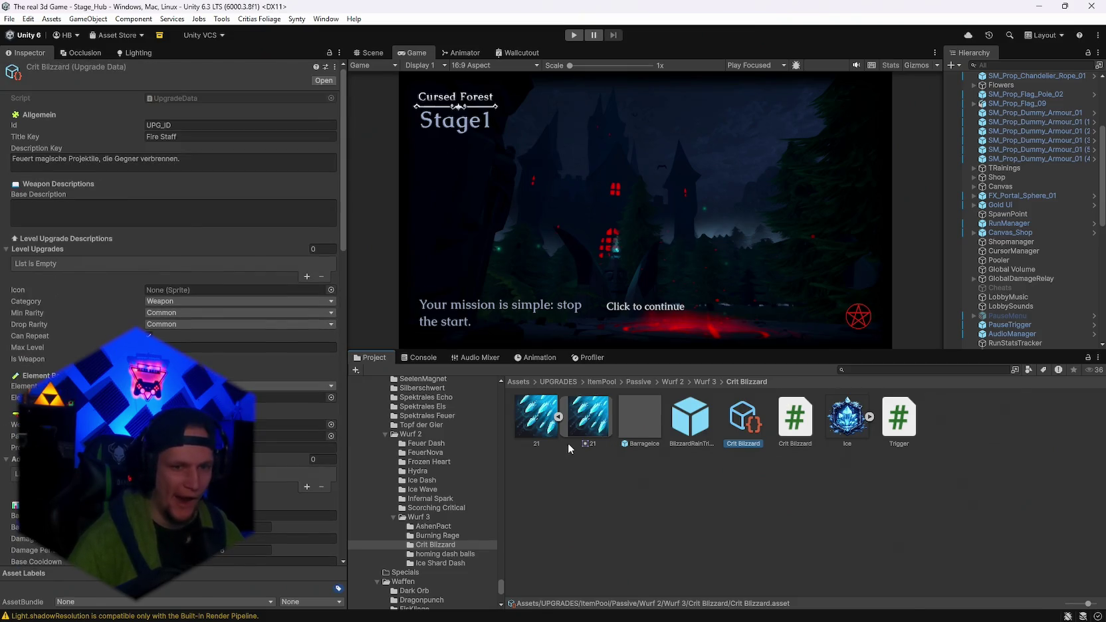
key("ctrl+f")
scroll(453, 499, "up", 10)
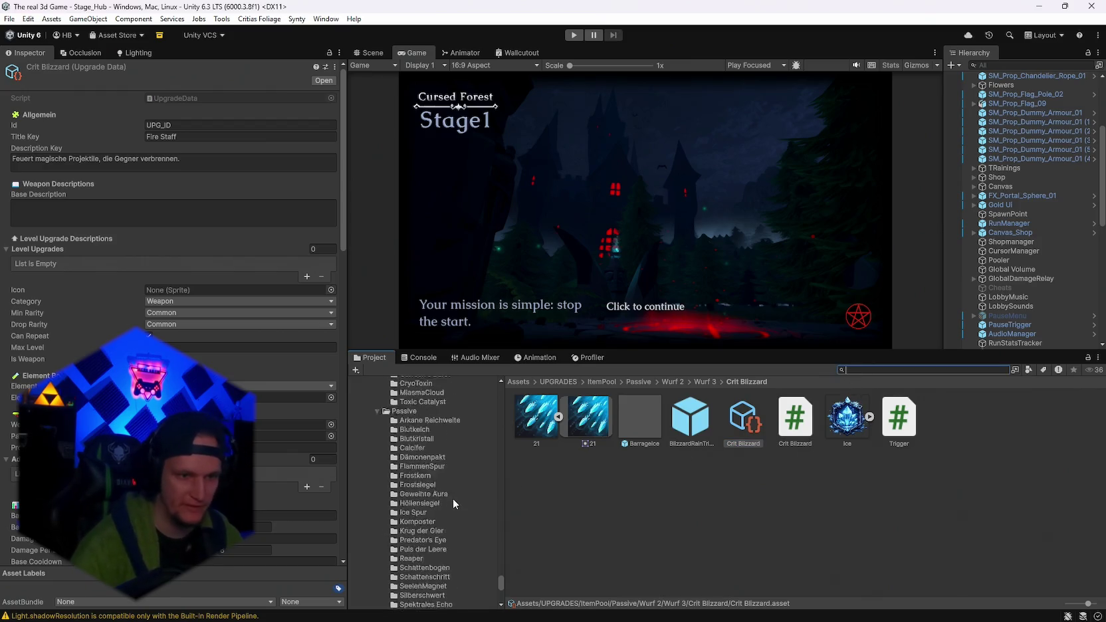
left_click(400, 502)
Add a new slot to MainPool's Upgrades list and drag the Crit Blizzard asset into it.
left_click(645, 482)
scroll(260, 522, "down", 1)
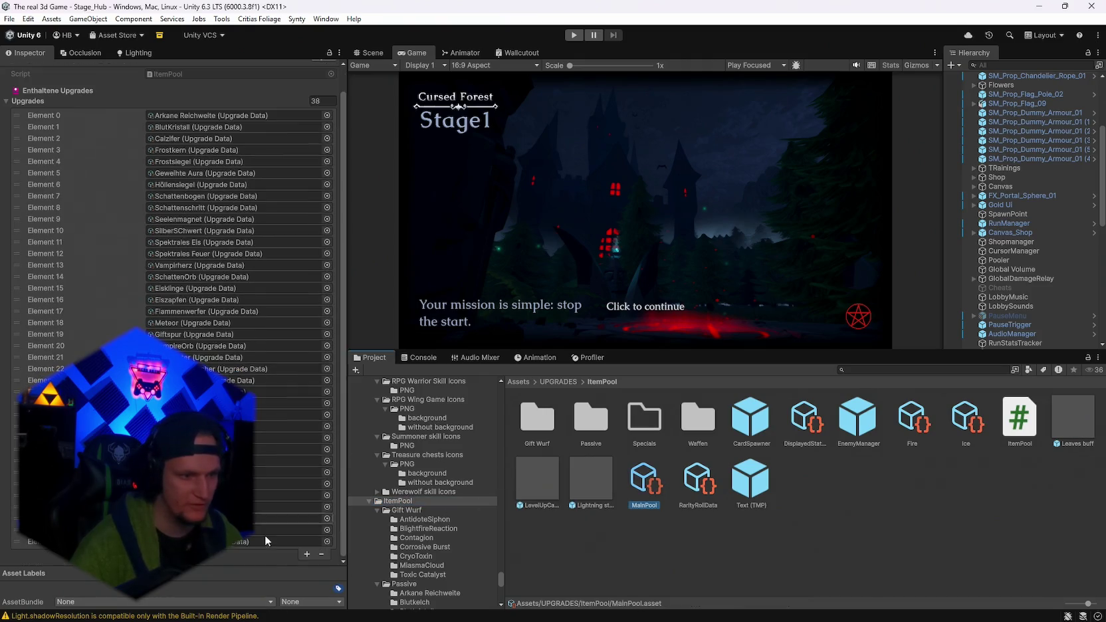
left_click(307, 564)
scroll(444, 513, "down", 8)
scroll(452, 532, "down", 3)
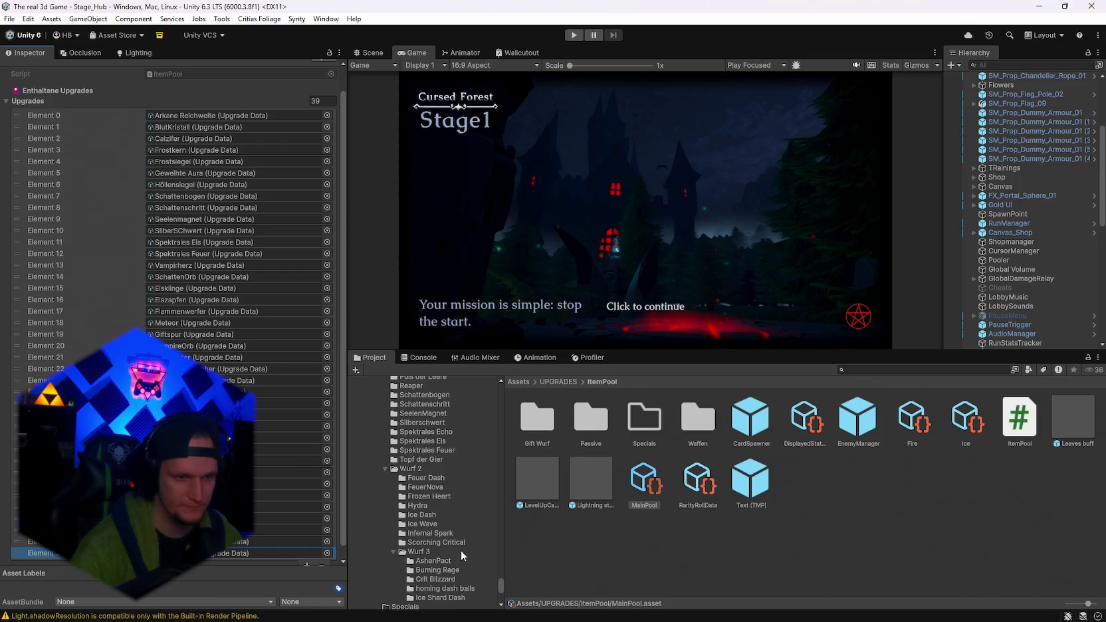
left_click(435, 579)
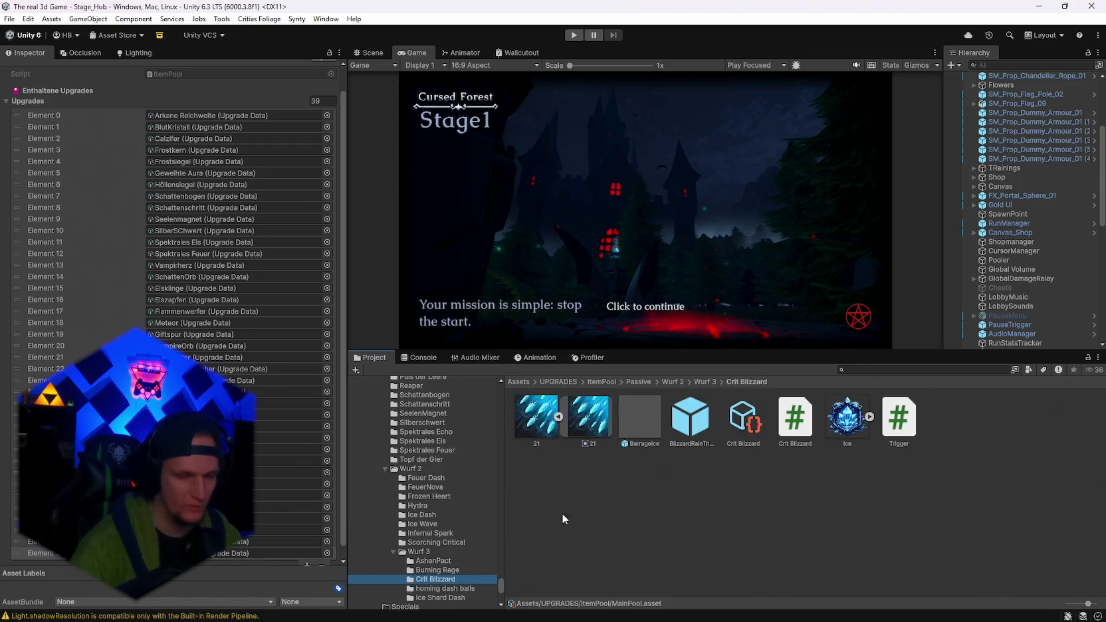
mouse_move(732, 426)
left_mouse_down()
mouse_move(401, 552)
mouse_move(222, 549)
left_mouse_up()
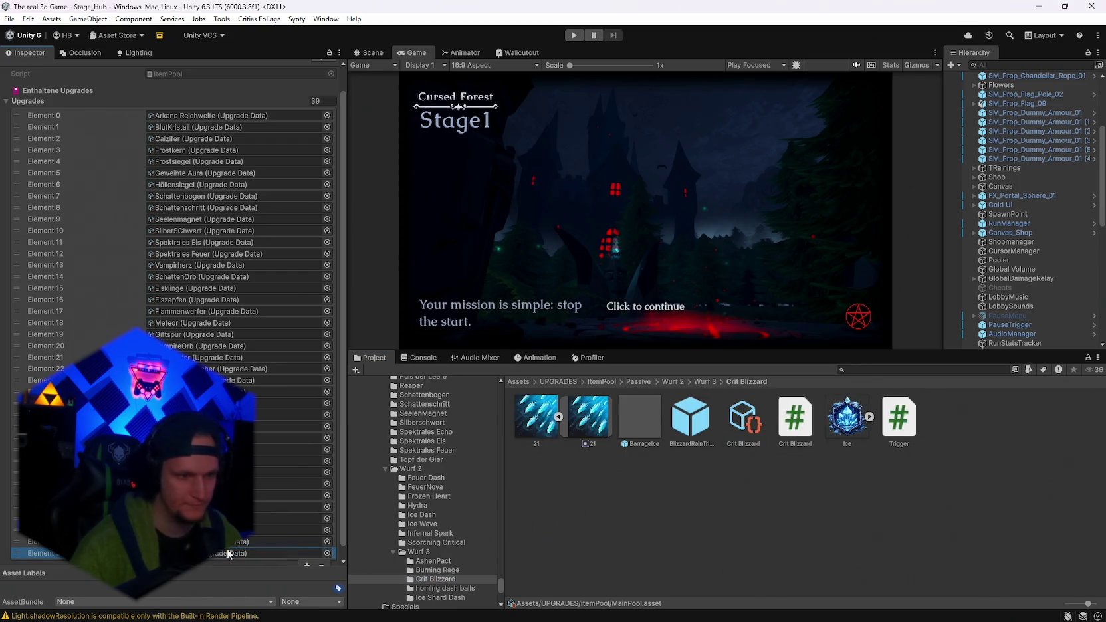
left_click(740, 425)
mouse_move(847, 436)
left_mouse_down()
mouse_move(632, 451)
mouse_move(279, 373)
left_mouse_up()
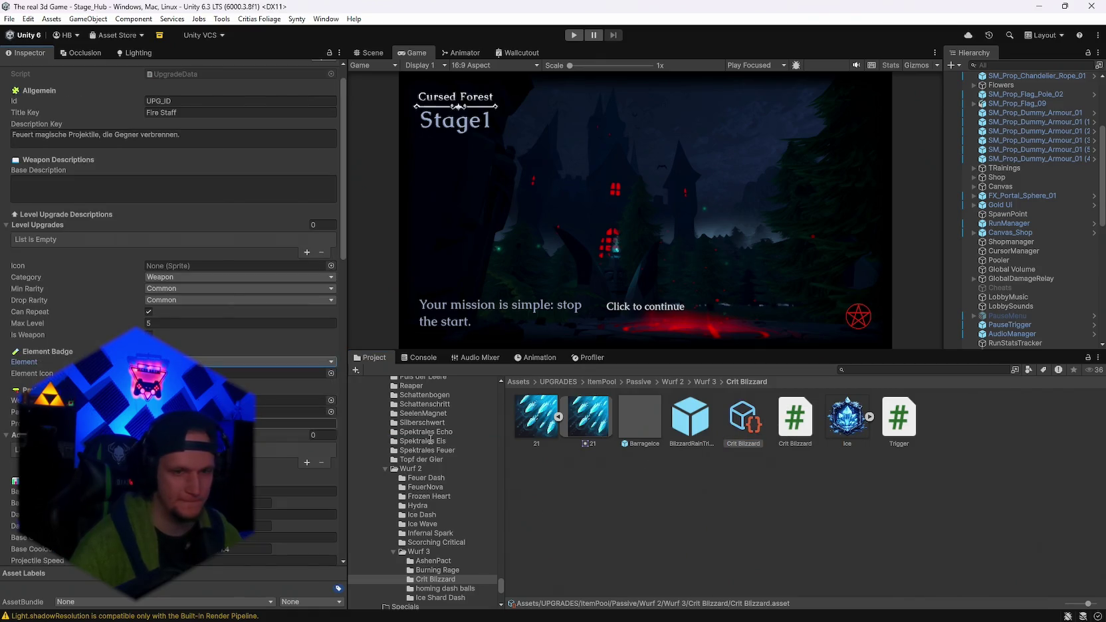
Set Crit Blizzard's category to Passive and its icon to the 21 sprite.
scroll(187, 176, "up", 1)
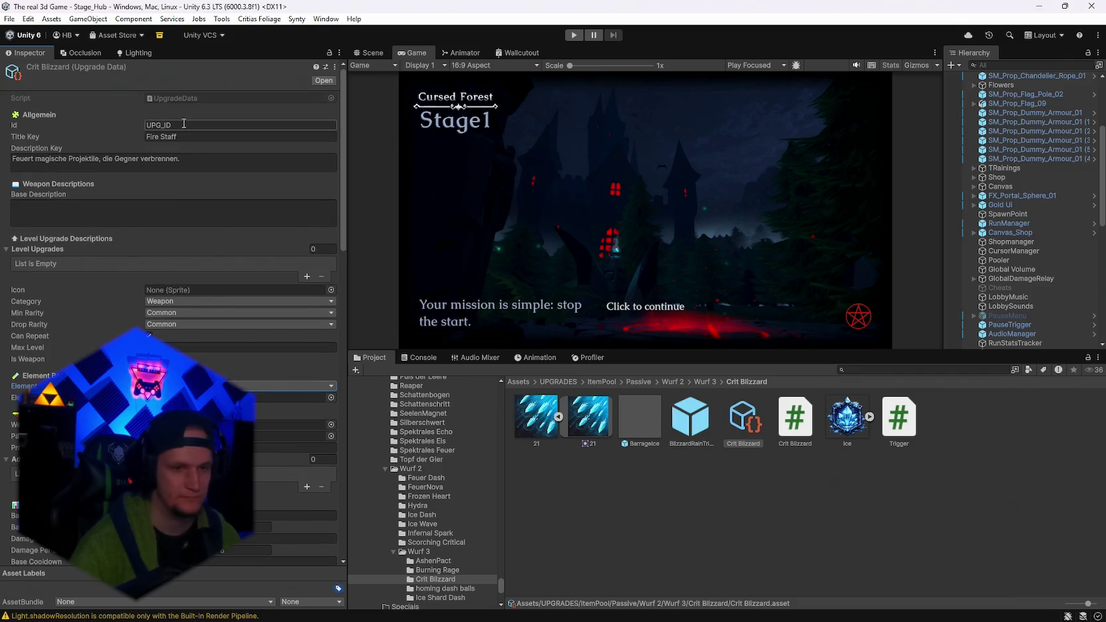
key("alt+Tab")
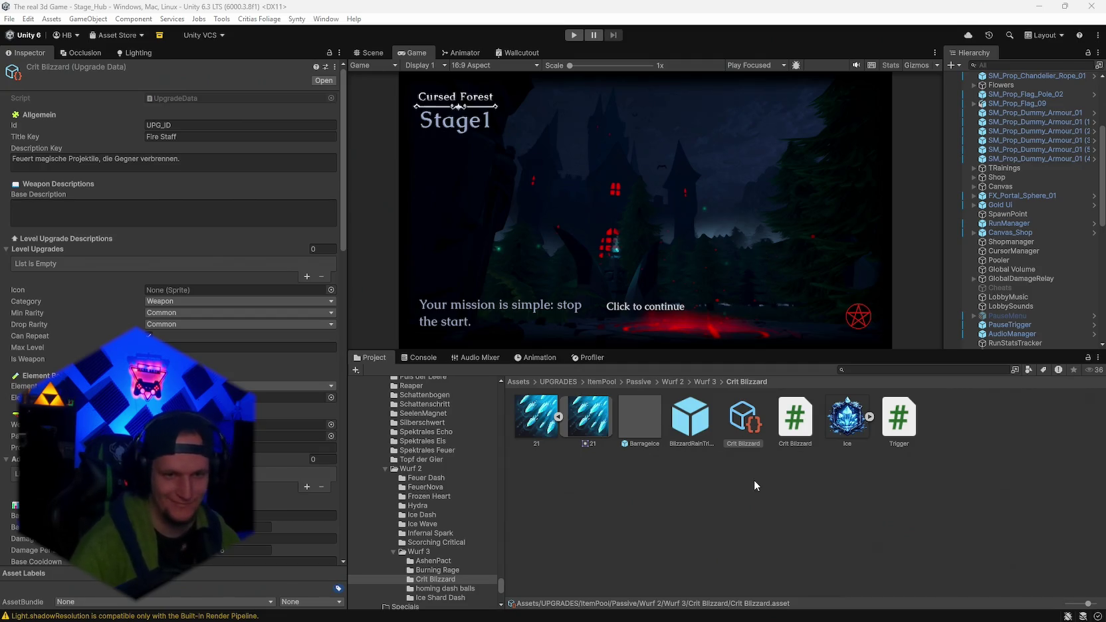
left_click(176, 347)
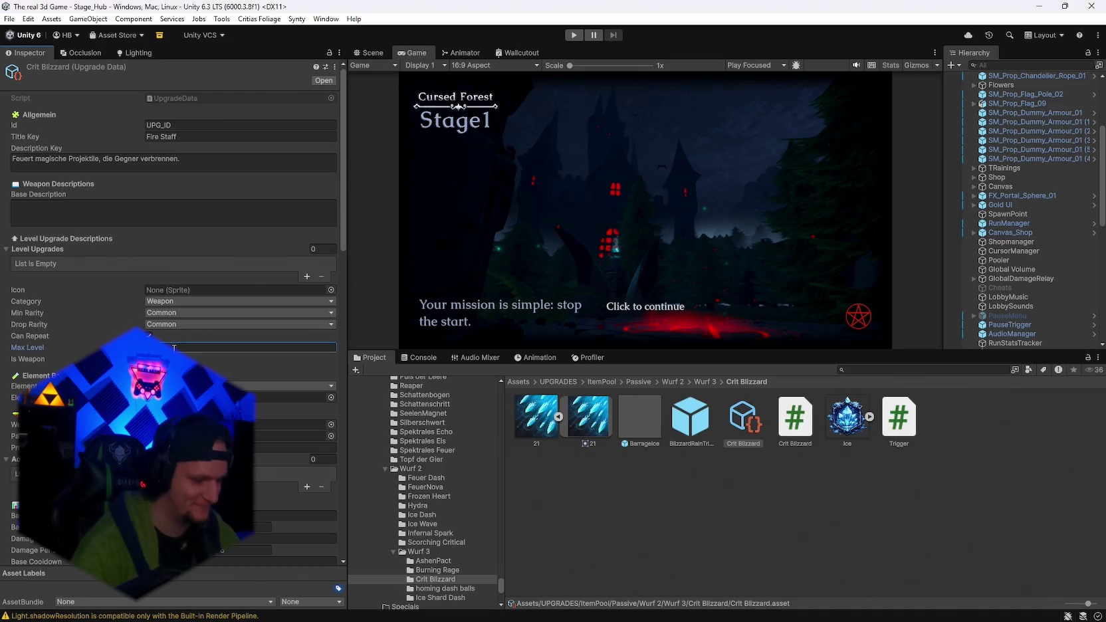
left_click(170, 301)
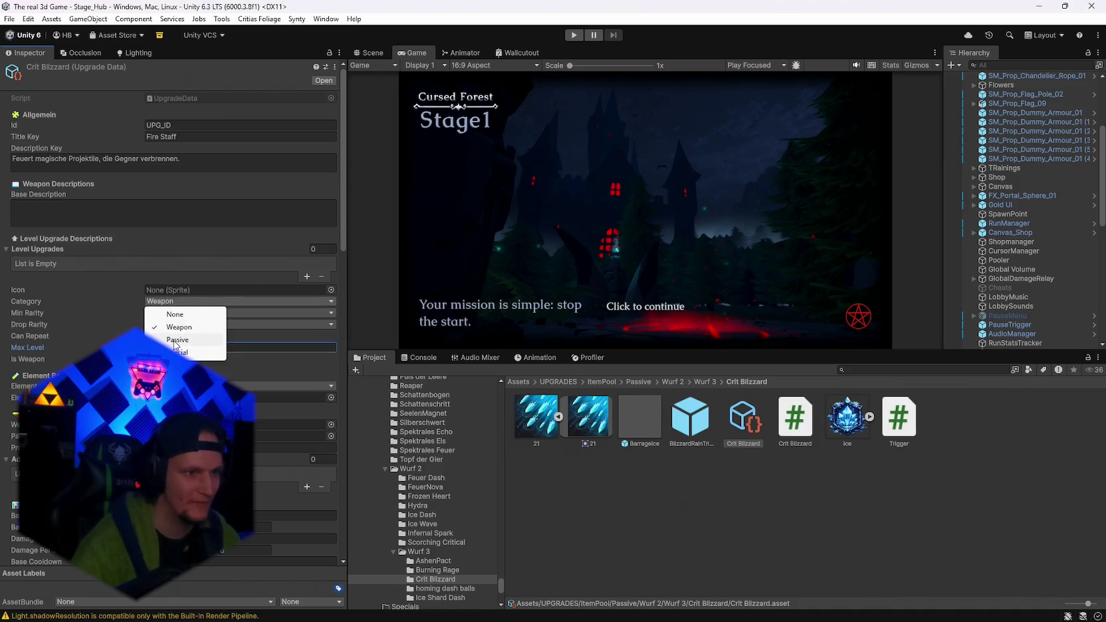
left_click(174, 317)
left_click_drag(589, 434, 212, 290)
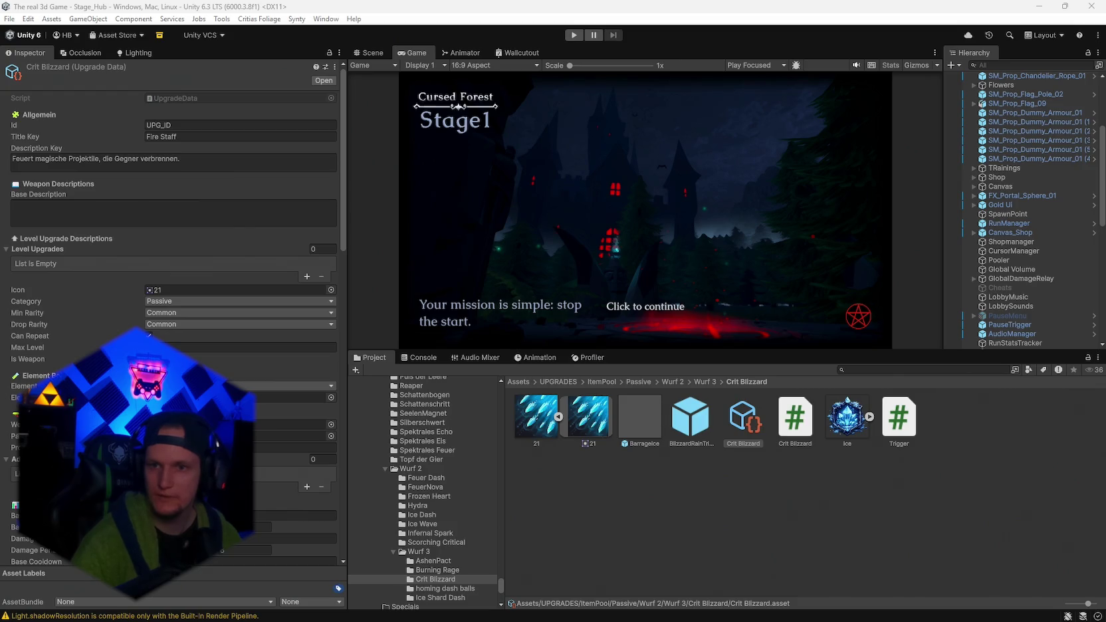
left_click(95, 165)
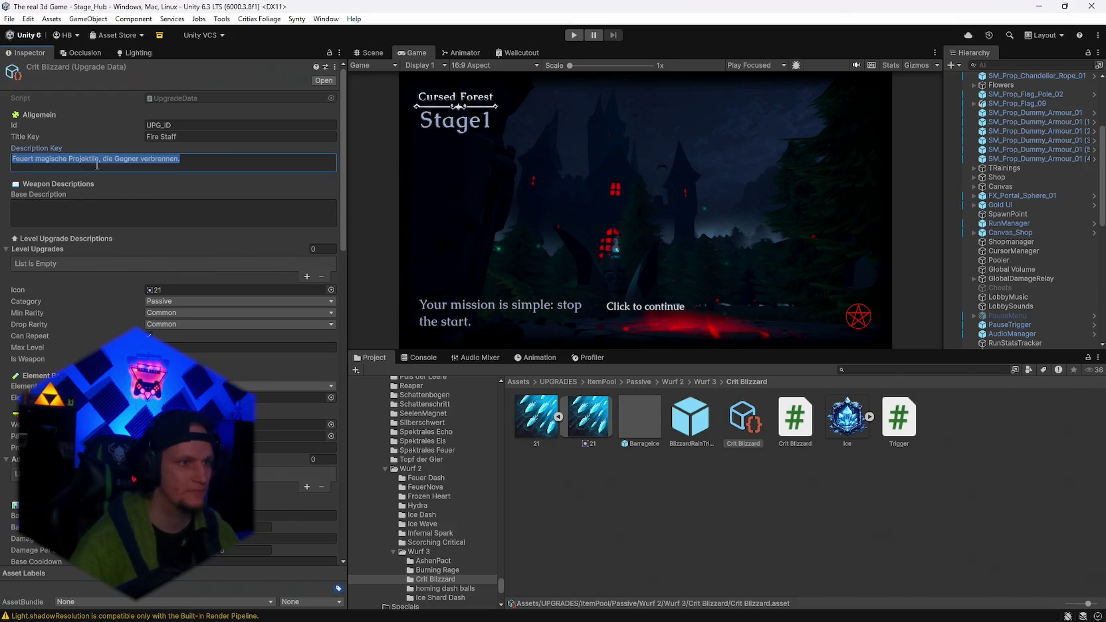
Paste the English description and assign the displayed stat override config asset.
type("On <color=#6EC6FF>Crit</color>: Rain ice shards on the target. Each shard deals <color=#FF6B6B>damage</color> and <color=#6EC6FF>Slows</color> the enemy.")
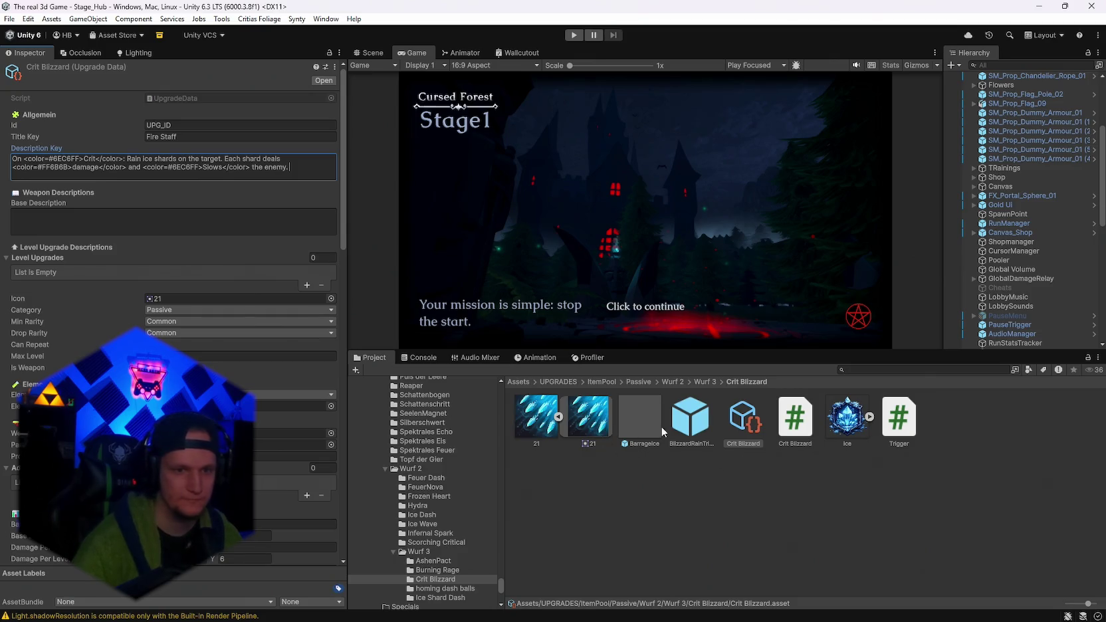
scroll(173, 299, "down", 4)
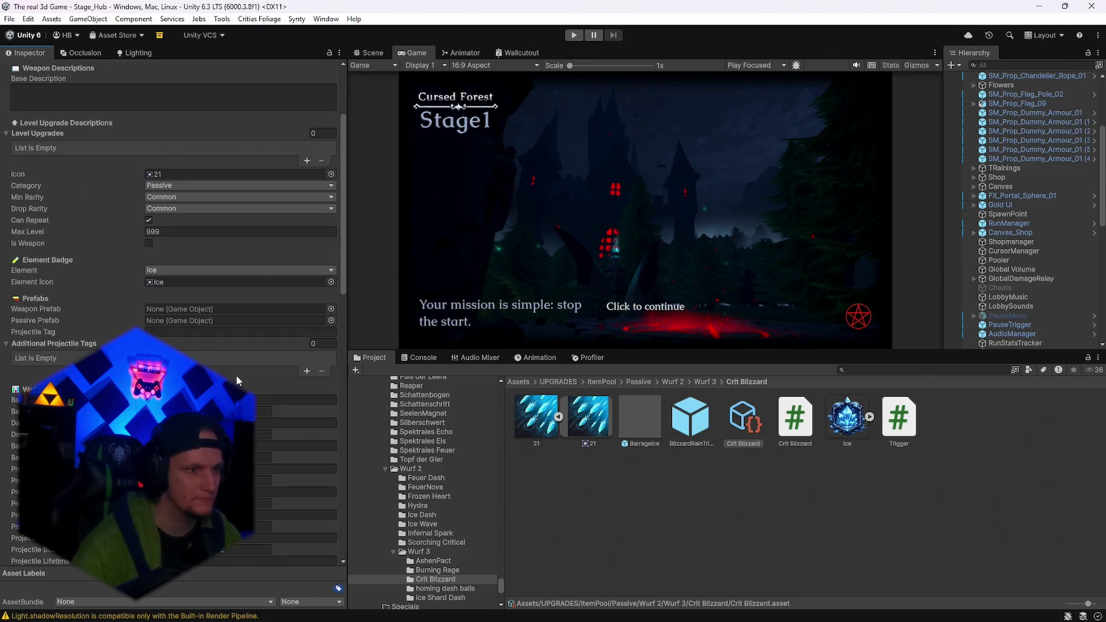
scroll(201, 355, "down", 15)
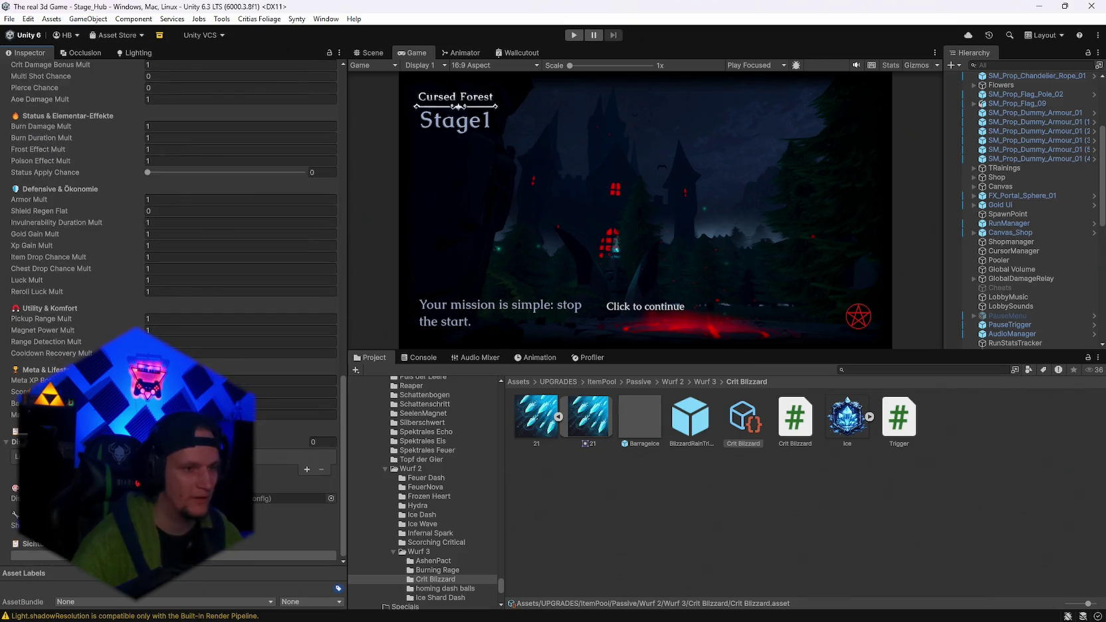
left_click(332, 498)
double_click(388, 364)
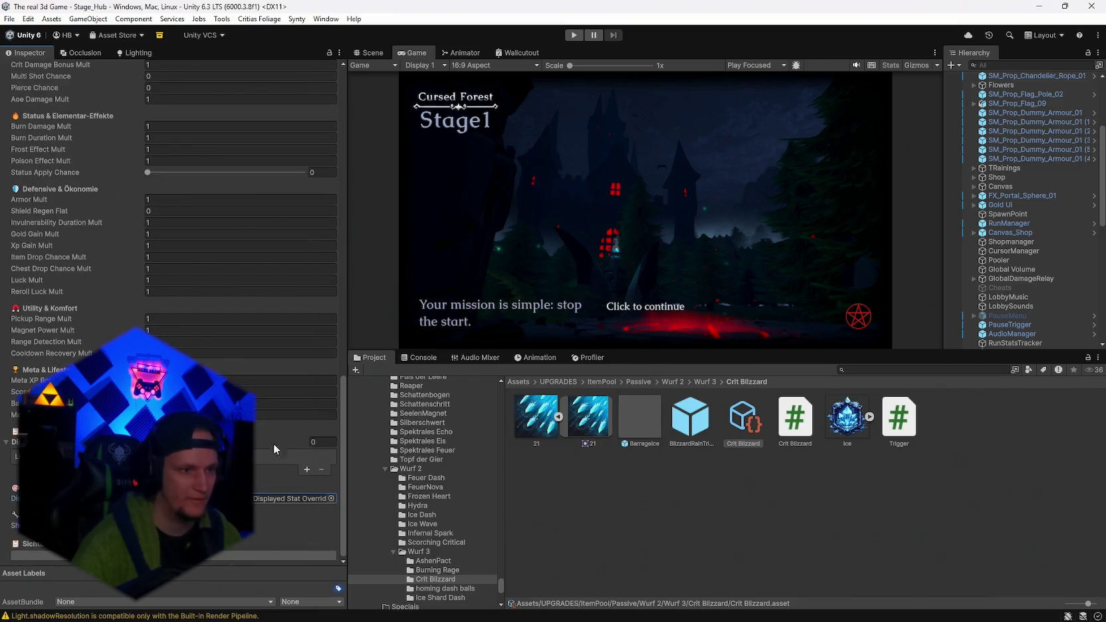
Add a CRIT entry to the displayed stats list, keeping its colour red.
left_click(307, 470)
left_click(300, 467)
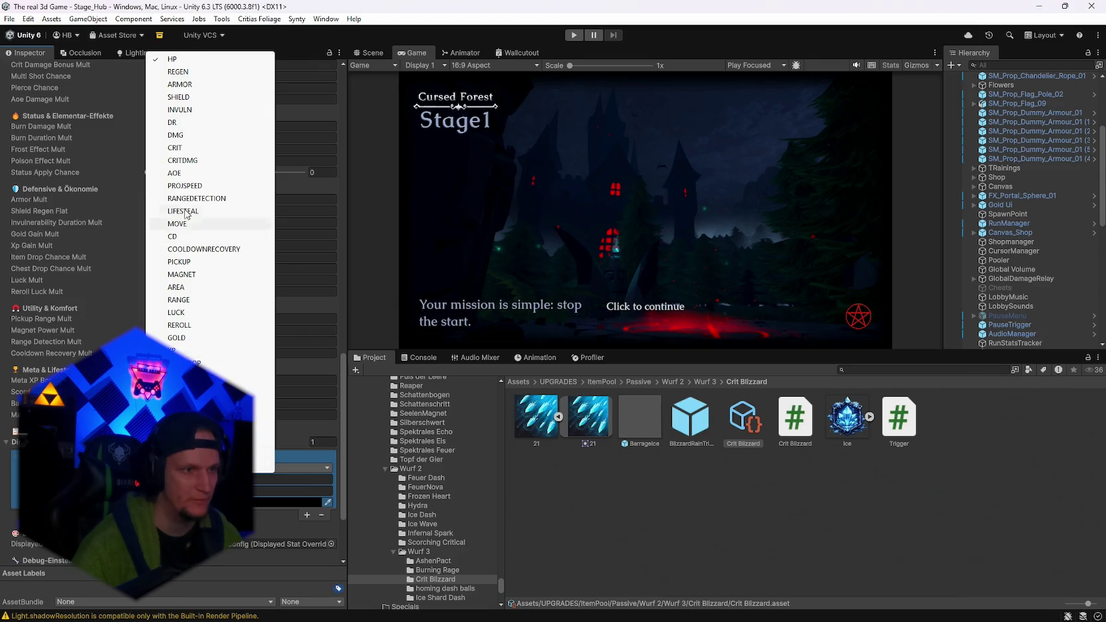
left_click(175, 148)
left_click(299, 502)
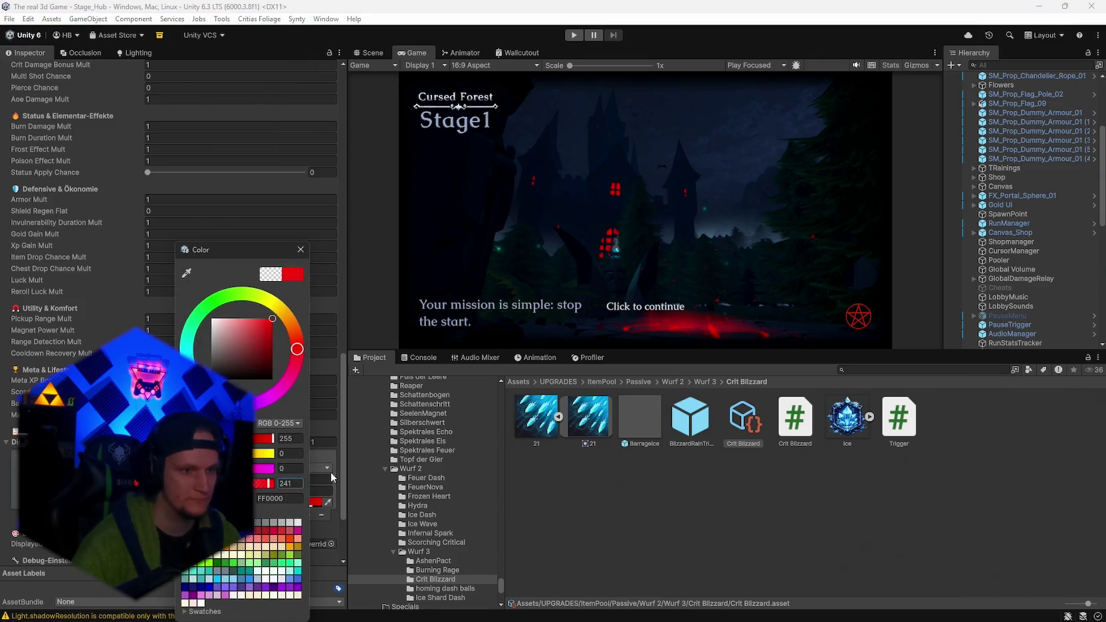
left_click(300, 249)
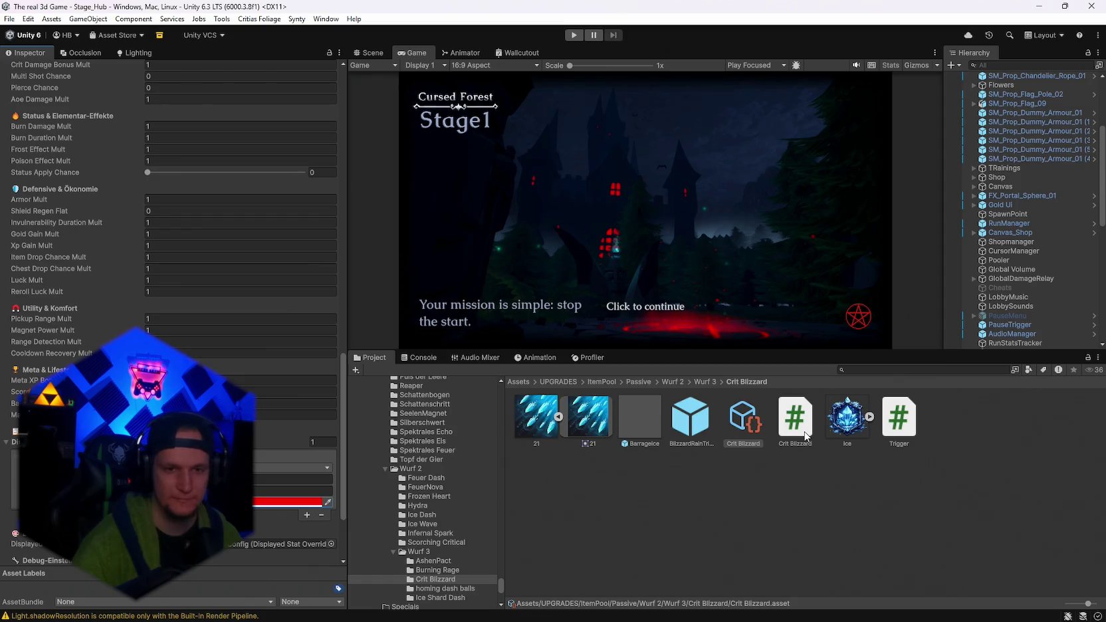
Set Crit Blizzard's Passive Prefab to BlizzardRainTrigger.
scroll(173, 266, "up", 10)
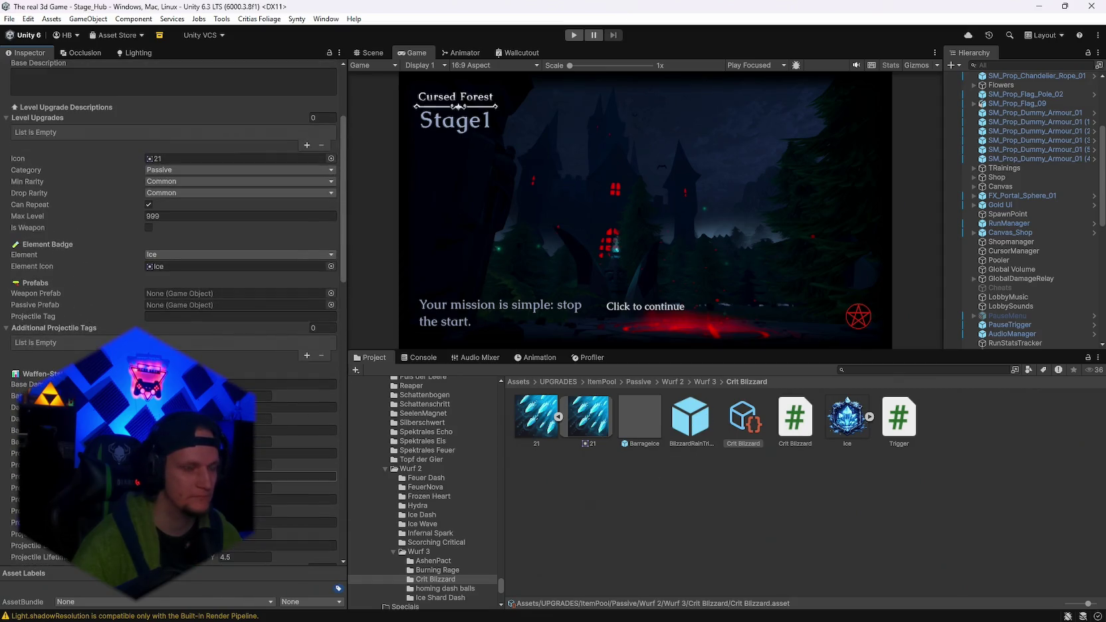
scroll(173, 200, "up", 1)
left_click_drag(689, 426, 236, 335)
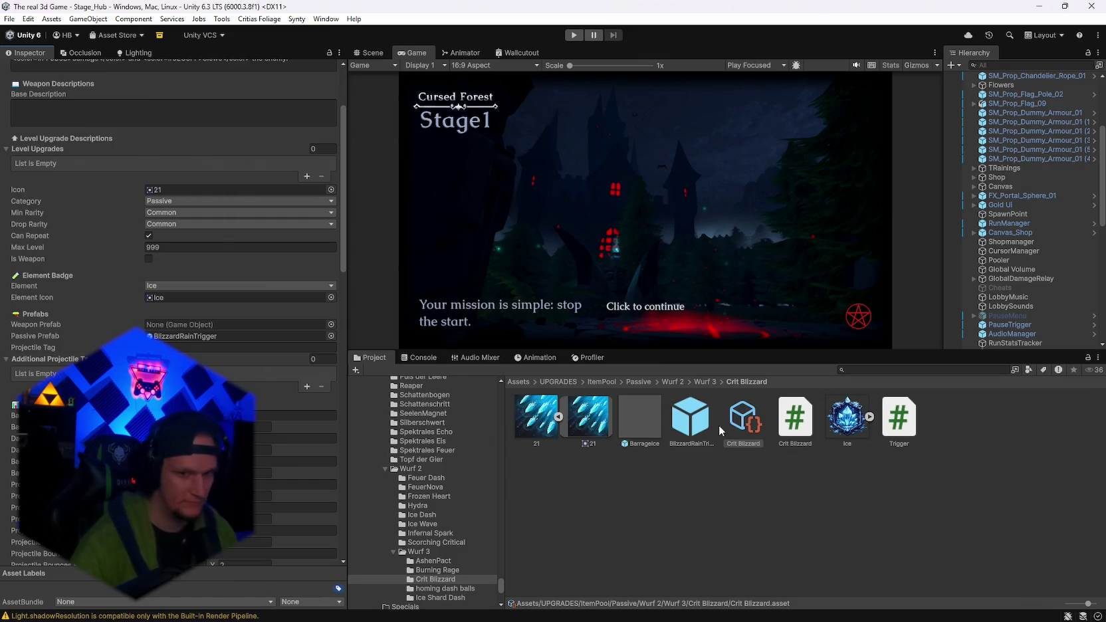
Check BlizzardRainTrigger's pool tag, then bring up the ObjectPooler's Pools list.
left_click(690, 422)
scroll(1044, 108, "up", 5)
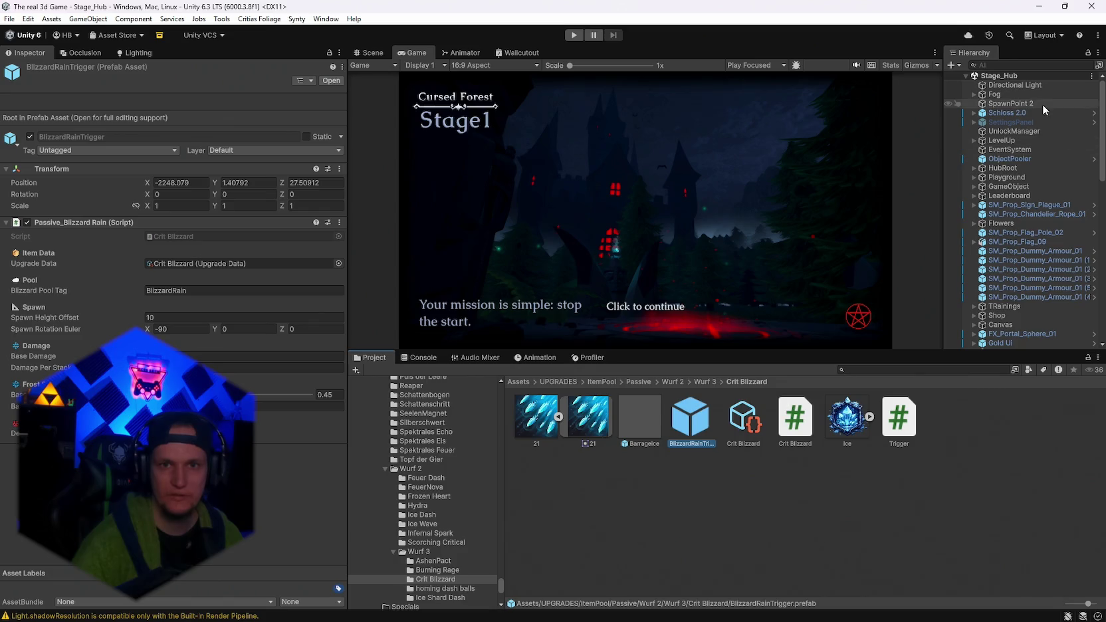
left_click(1011, 159)
left_click_drag(344, 76, 356, 603)
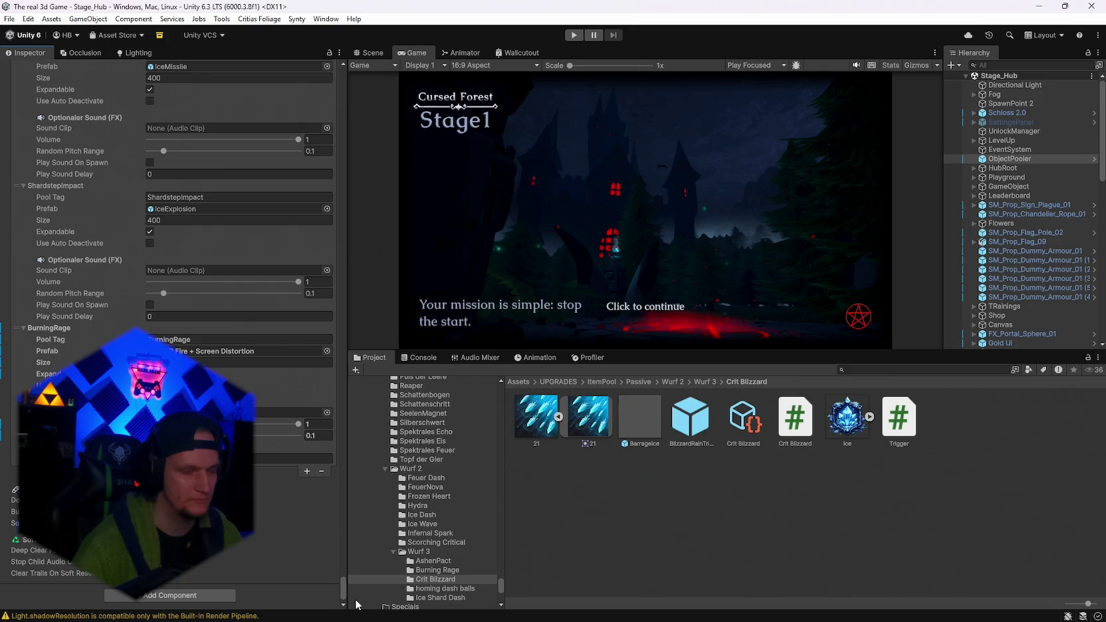
Add a new pool entry after BurningRage and assign the Blizzard prefab to it.
left_click(306, 471)
scroll(266, 505, "down", 3)
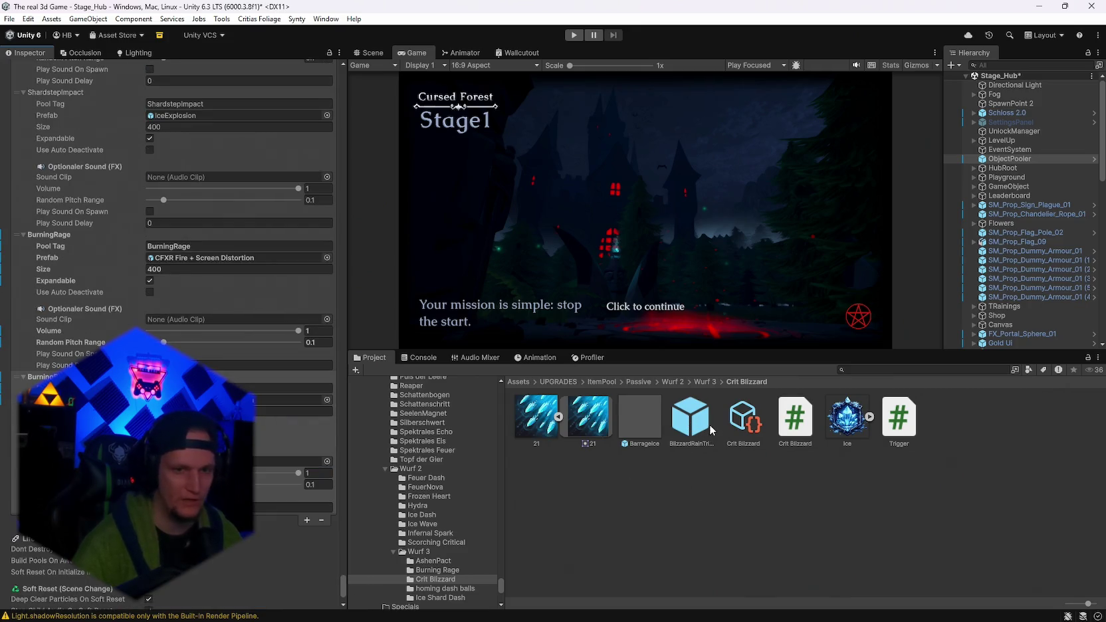
mouse_move(639, 418)
left_mouse_down()
mouse_move(293, 399)
mouse_move(286, 388)
left_mouse_up()
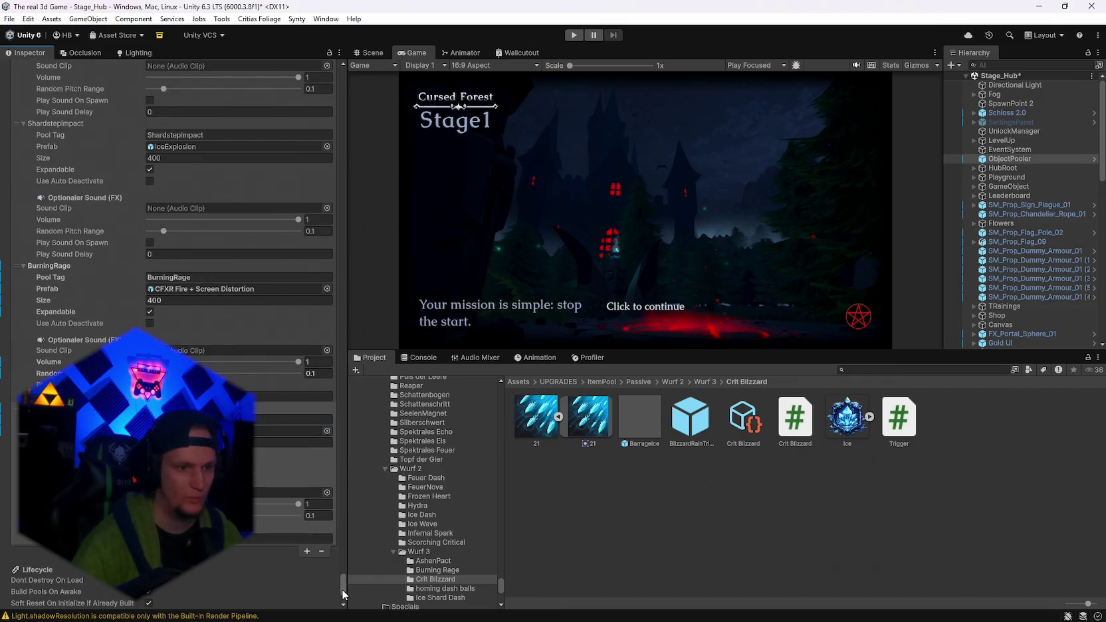
left_click_drag(343, 588, 353, 76)
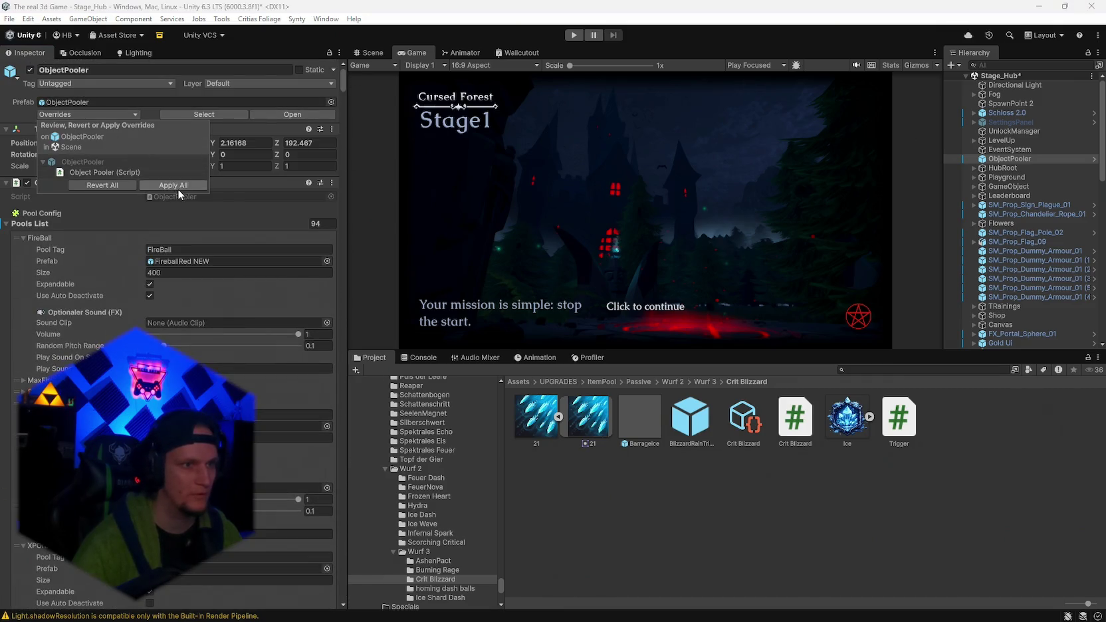
Review the ObjectPooler overrides, save Stage_Hub via File > Save, and start Play mode.
left_click(76, 115)
left_click(9, 19)
left_click(10, 19)
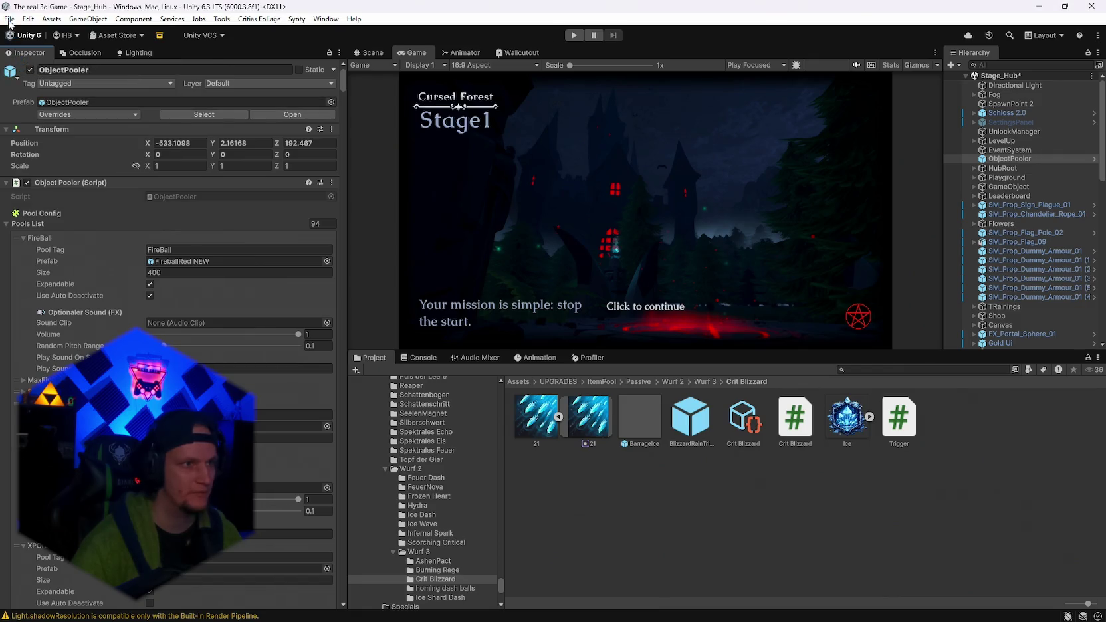
left_click(10, 19)
left_click(33, 144)
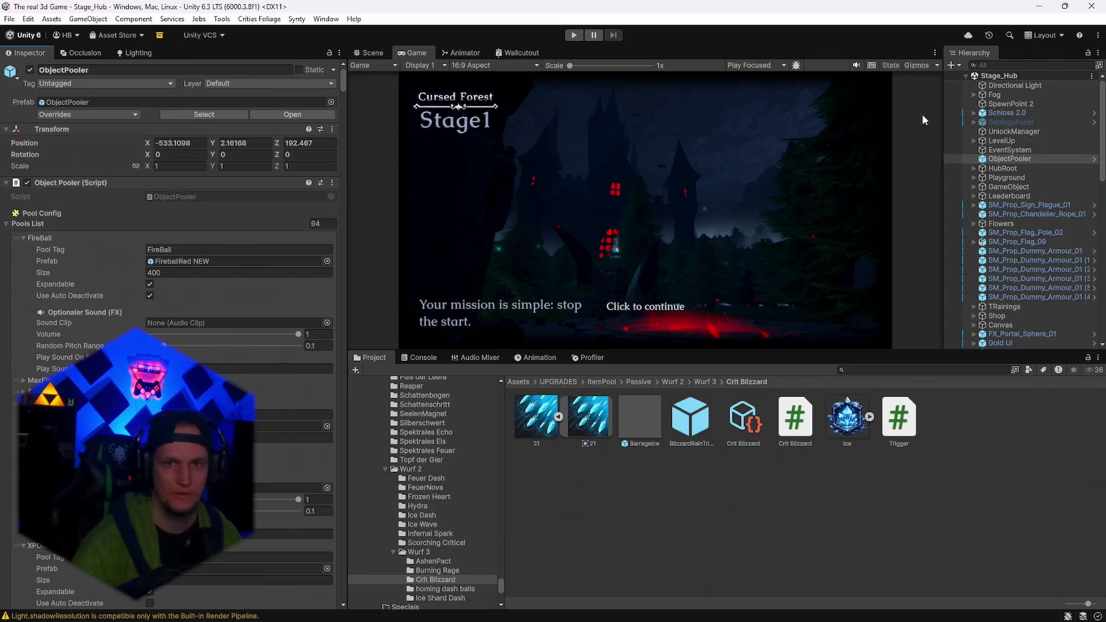
left_click(574, 35)
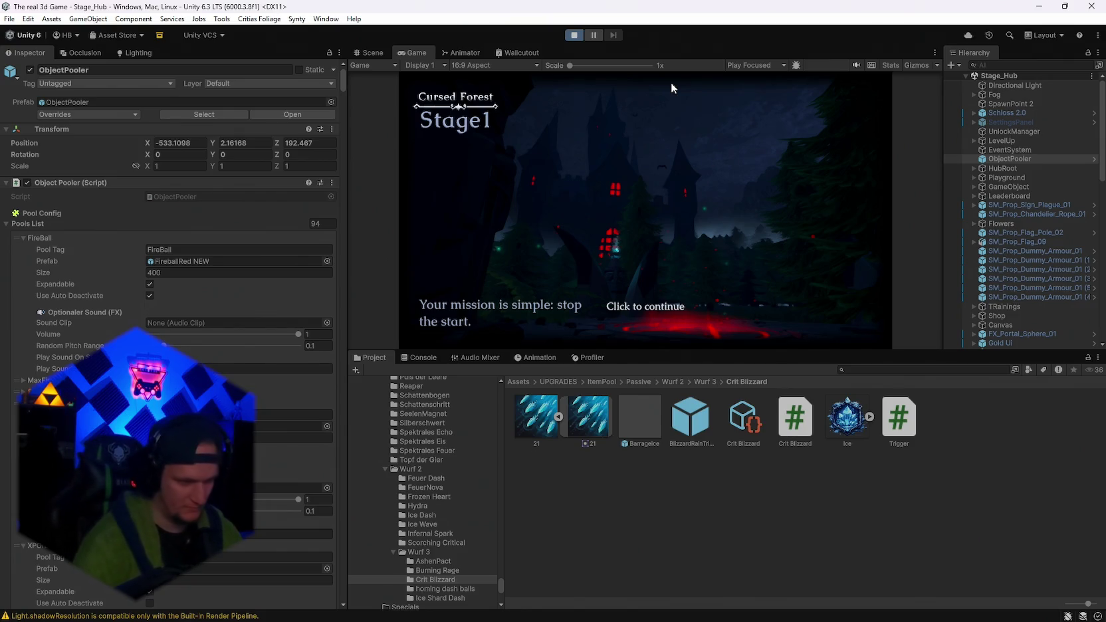
Start the game, enlarge the game view, and pick Mjolnir from the weapon room's spellbook.
left_click(671, 88)
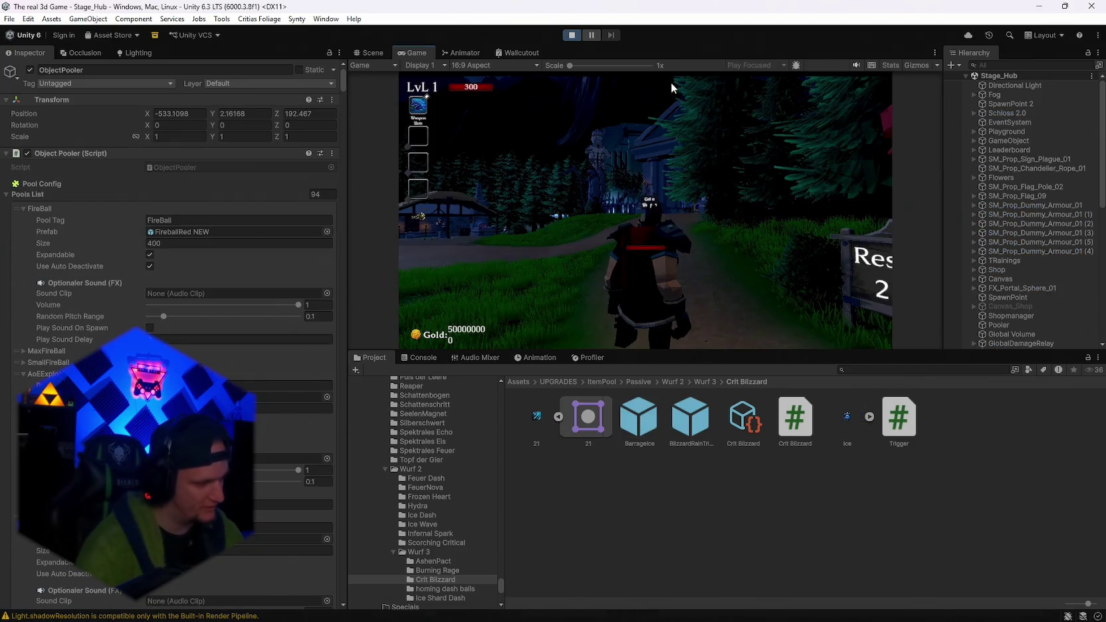
key("w")
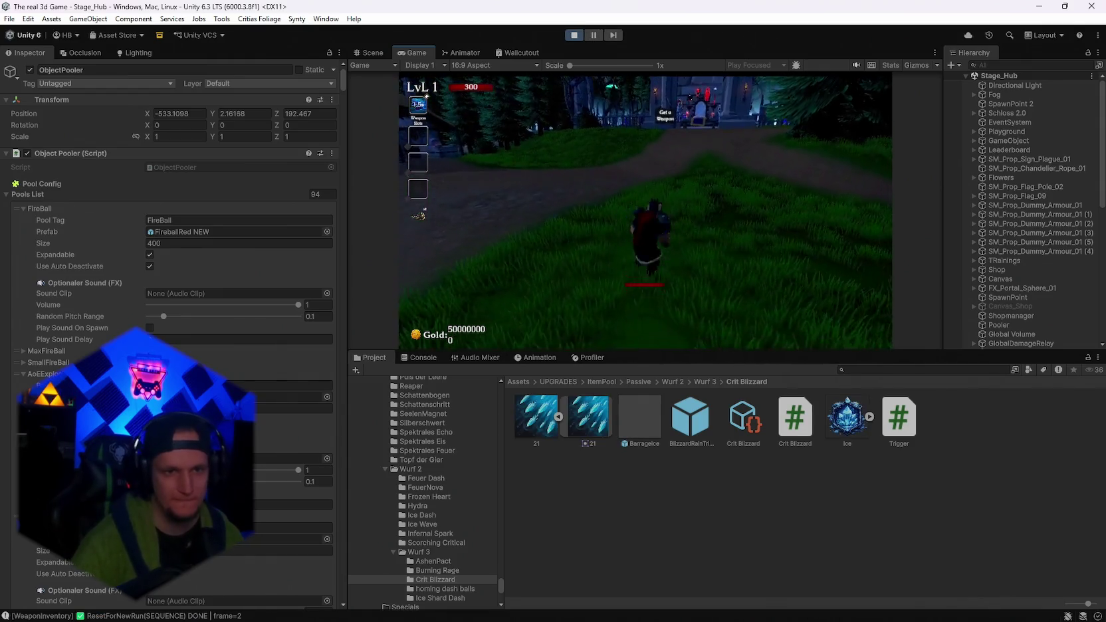
key("w")
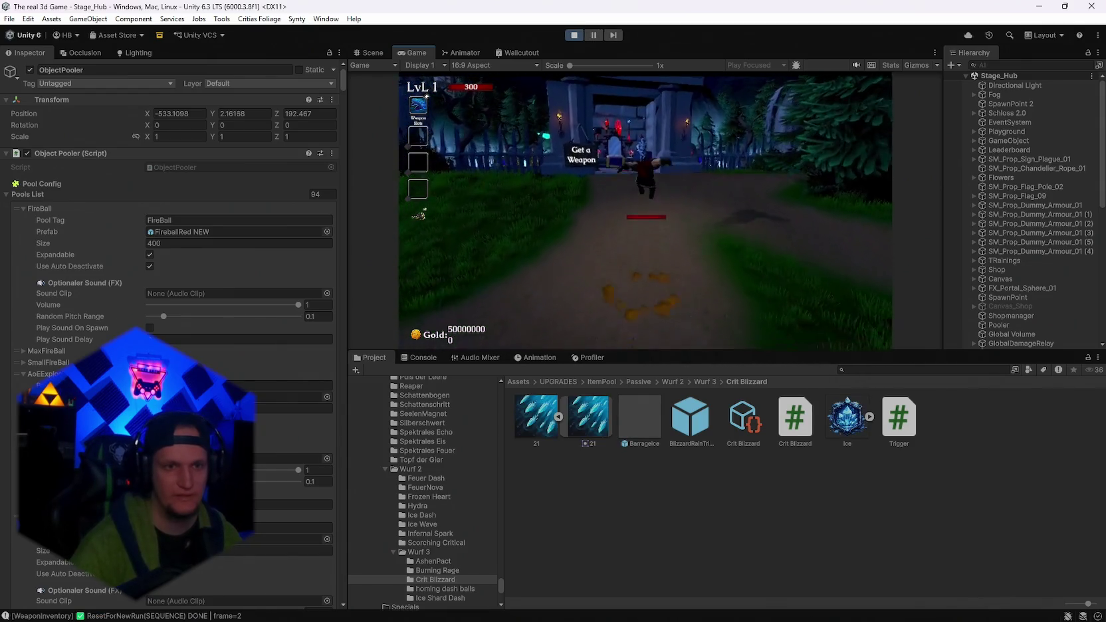
key("Escape")
double_click(418, 51)
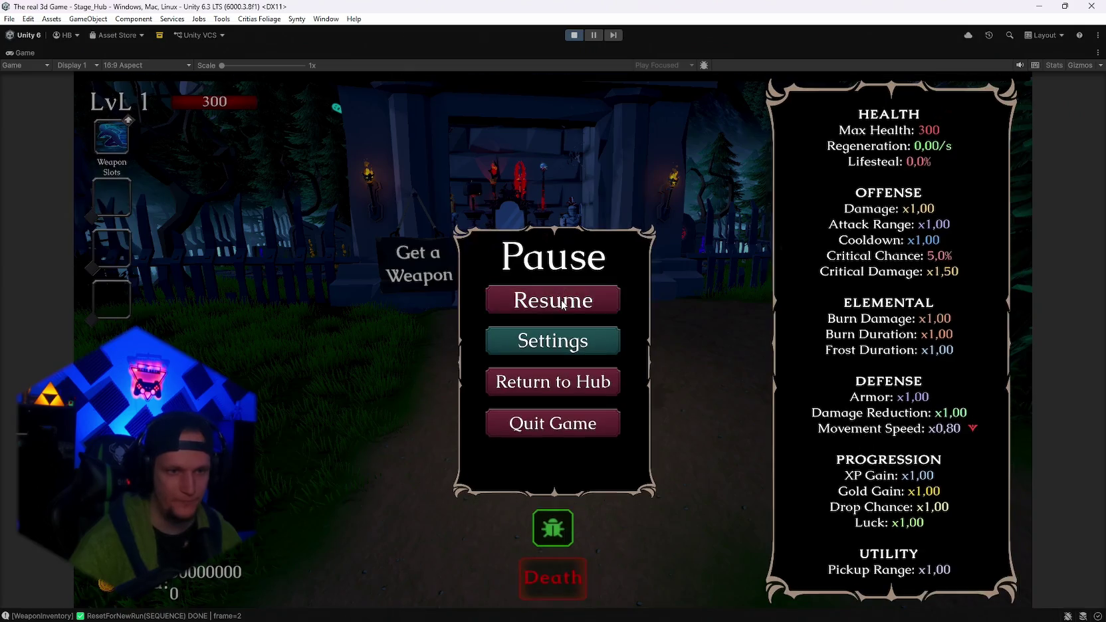
left_click(562, 304)
key("w")
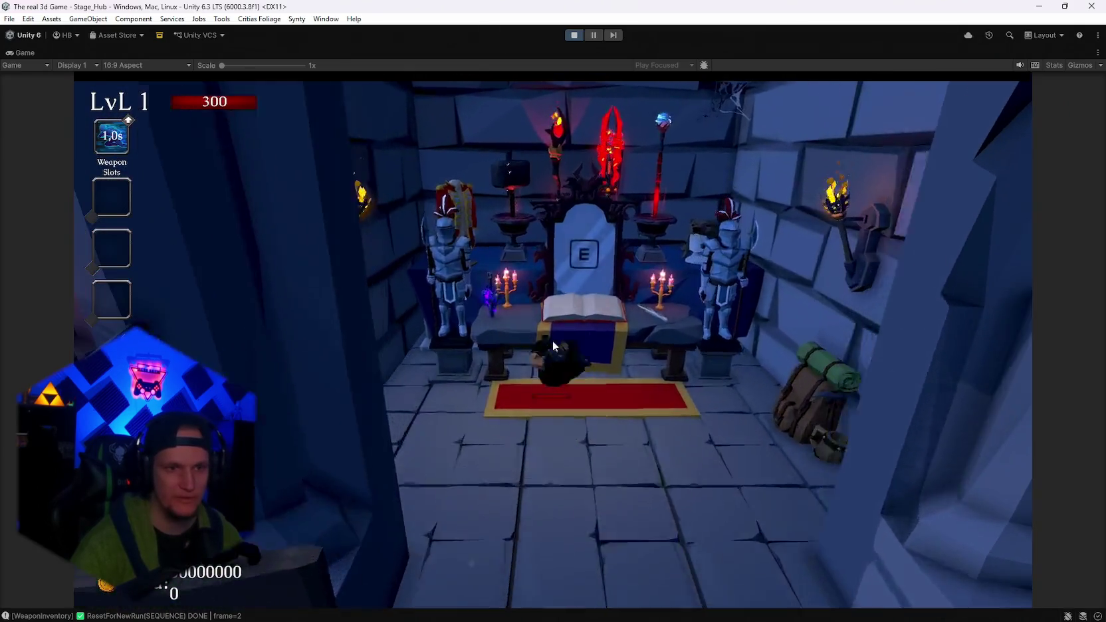
key("e")
left_click(425, 222)
left_click(879, 126)
Walk out of the weapon room to the Start Run portal and enter it.
key("s")
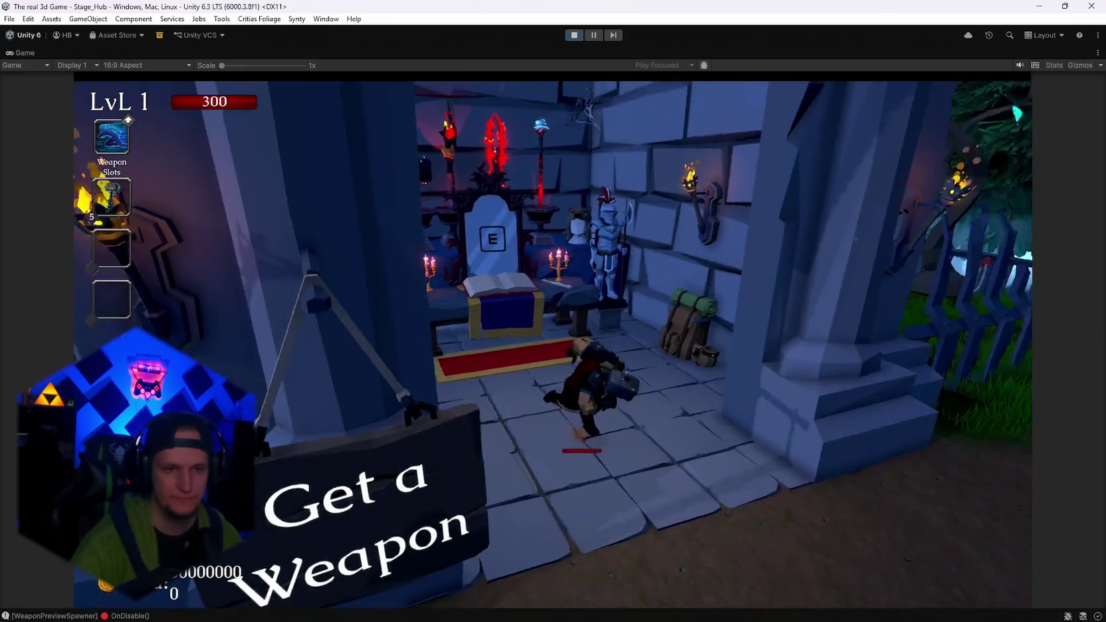
key("s")
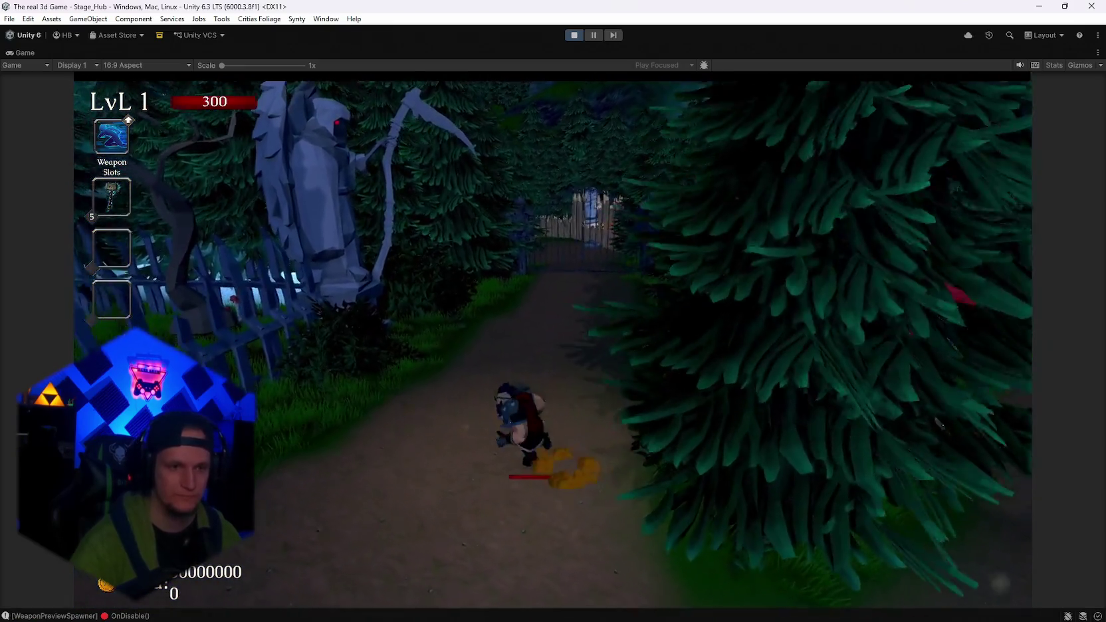
key("d")
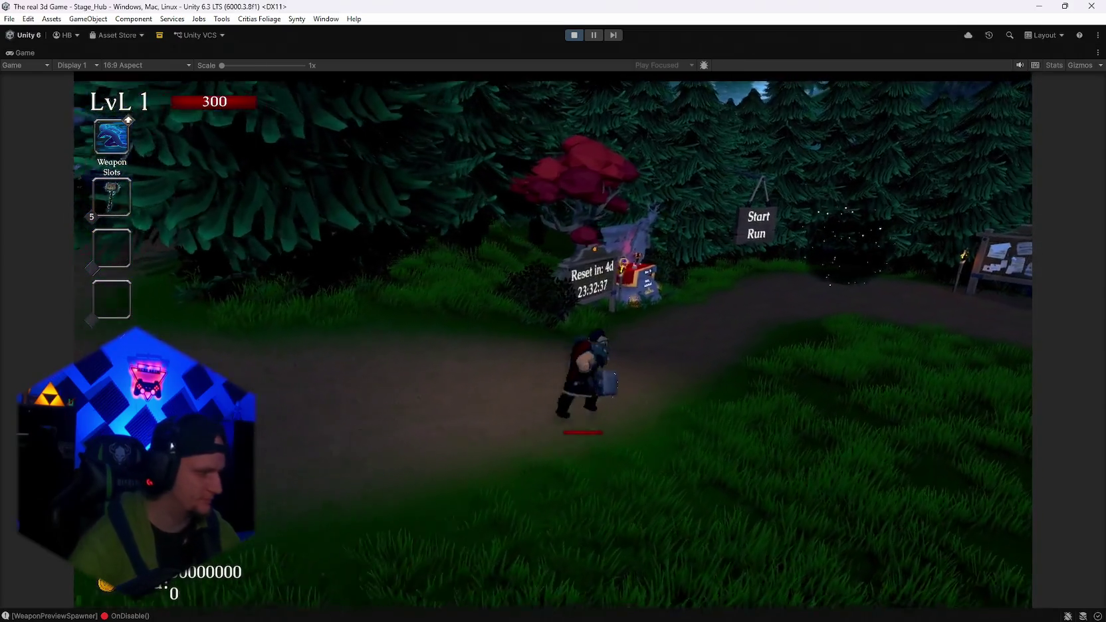
key("w")
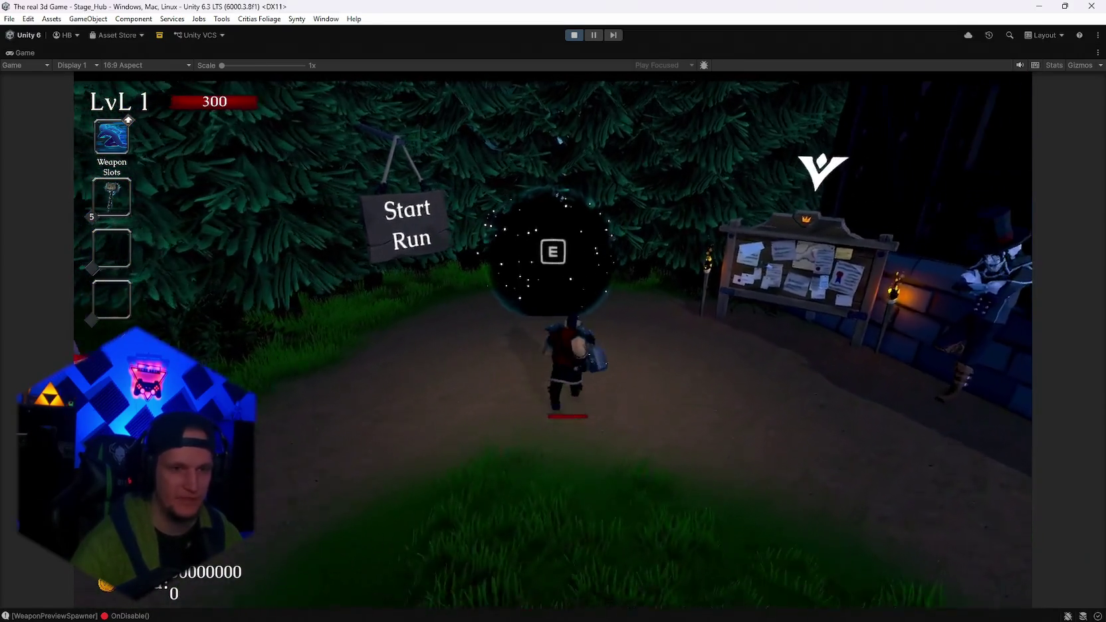
key("e")
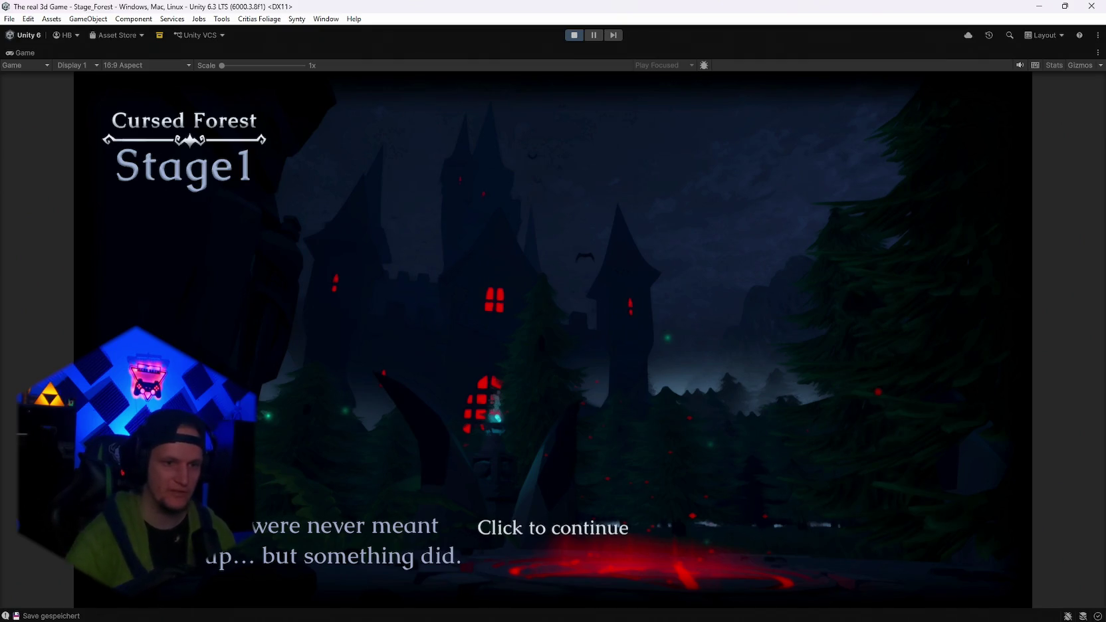
Dismiss the stage intro and run the character into the forest.
left_click(554, 528)
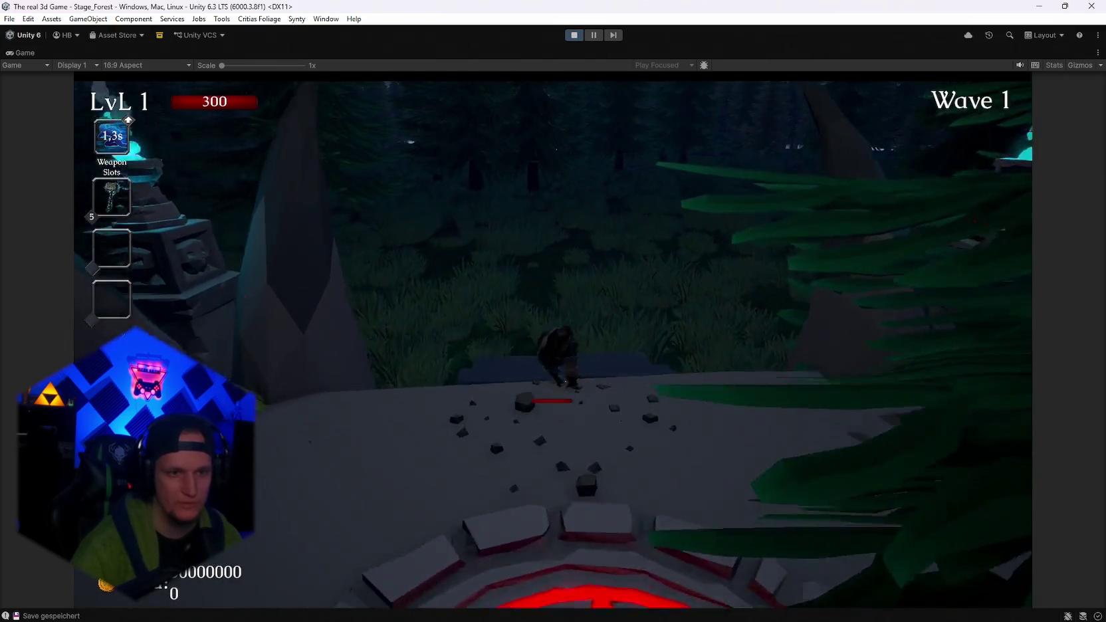
key("w")
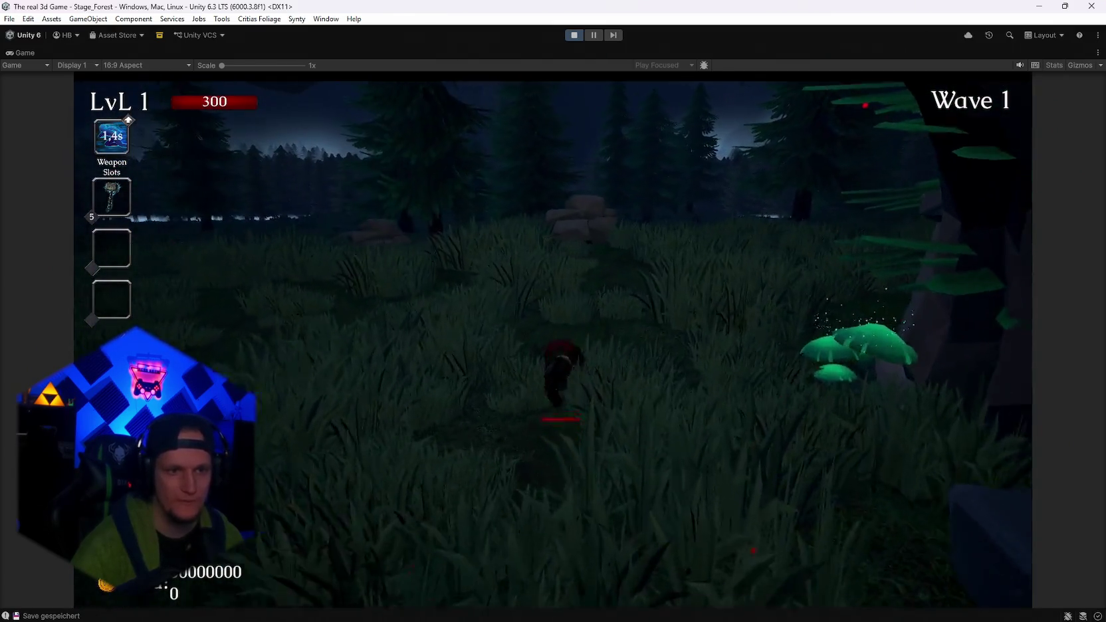
key("d")
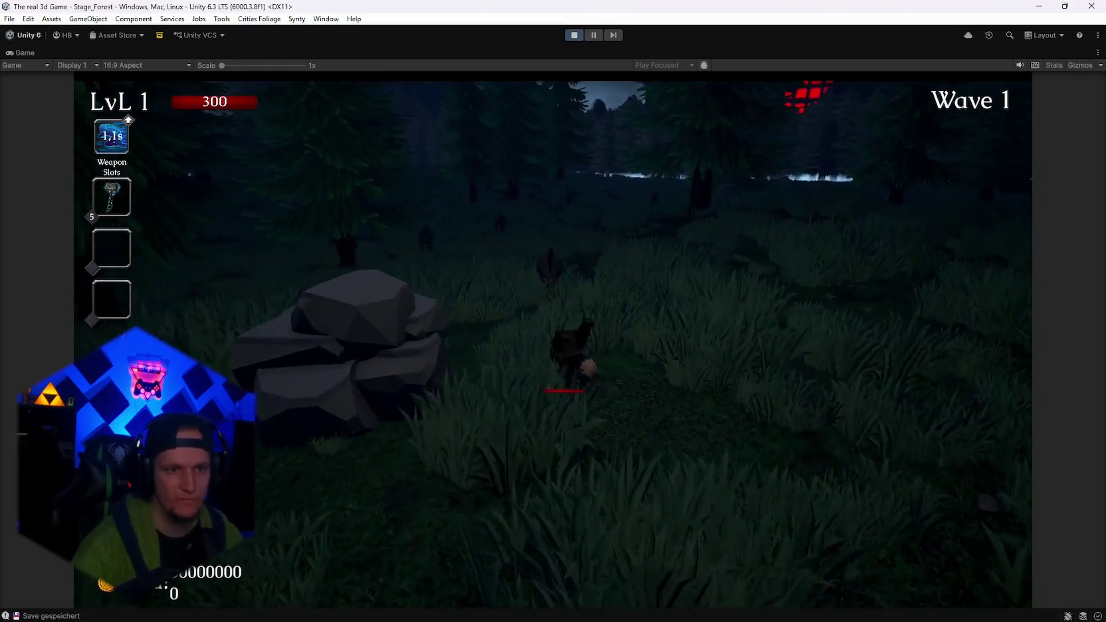
key("w")
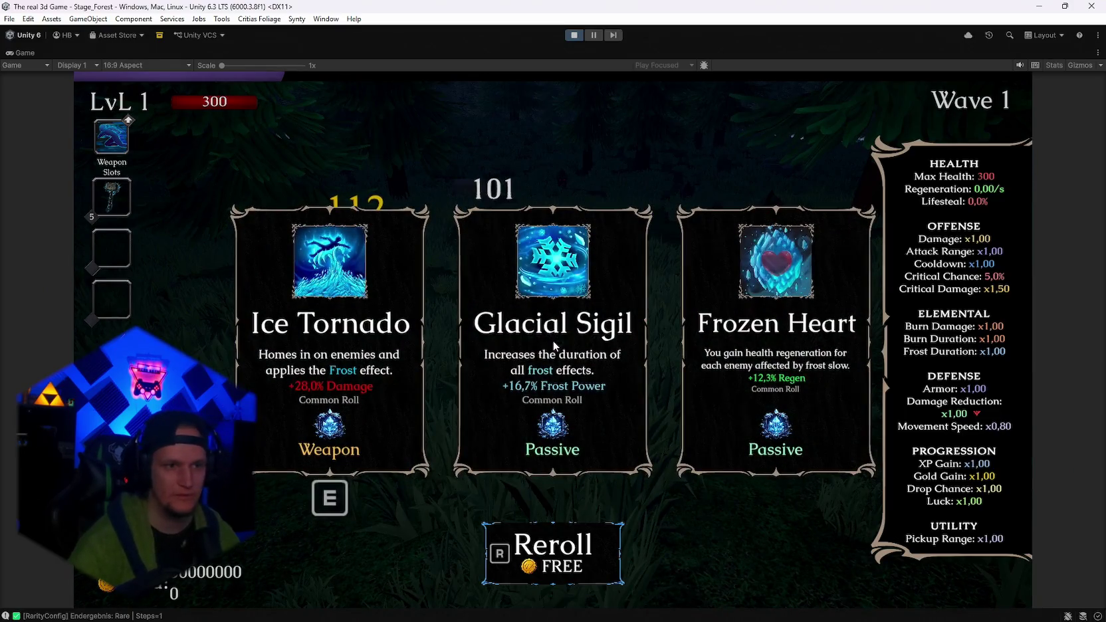
Reroll the first level-up cards repeatedly, then take Soul Magnet.
key("r")
key("r")
key("r")
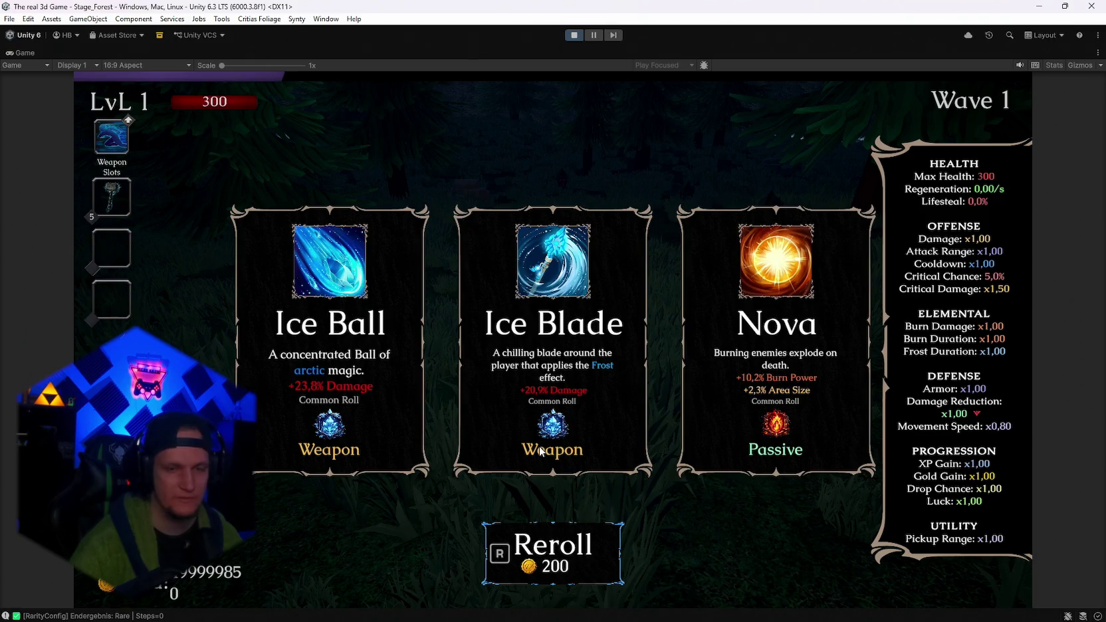
key("r")
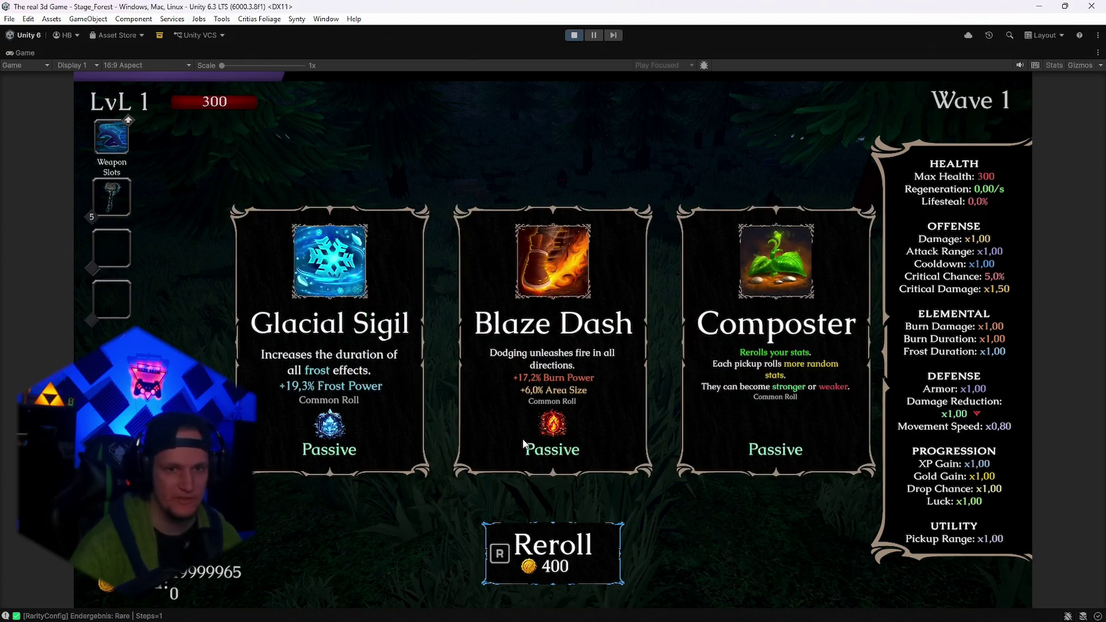
key("r")
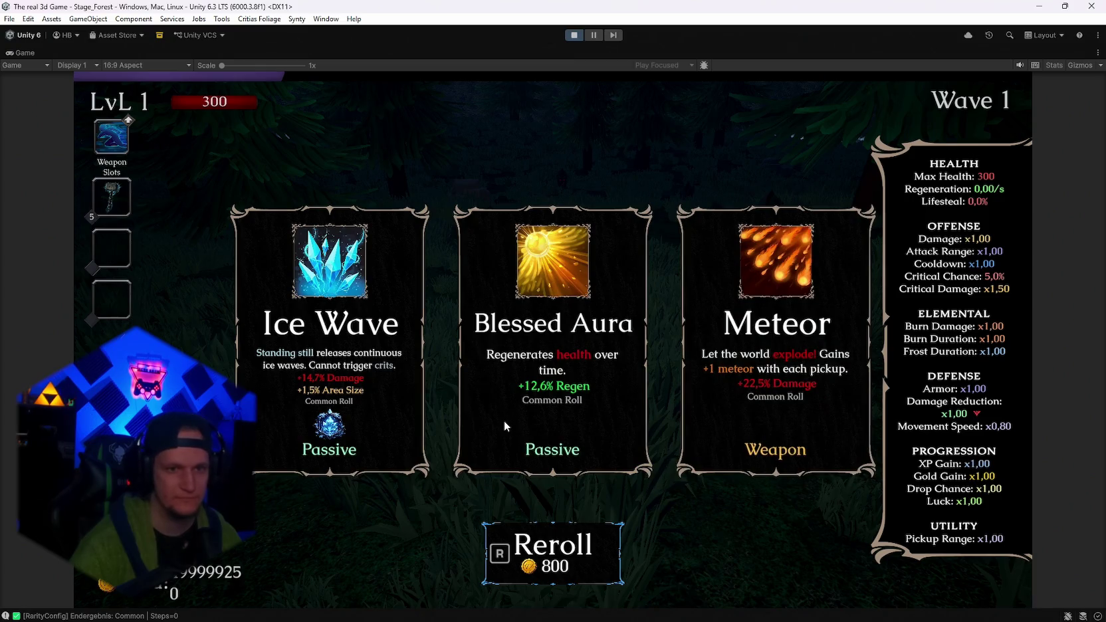
key("r")
key("r")
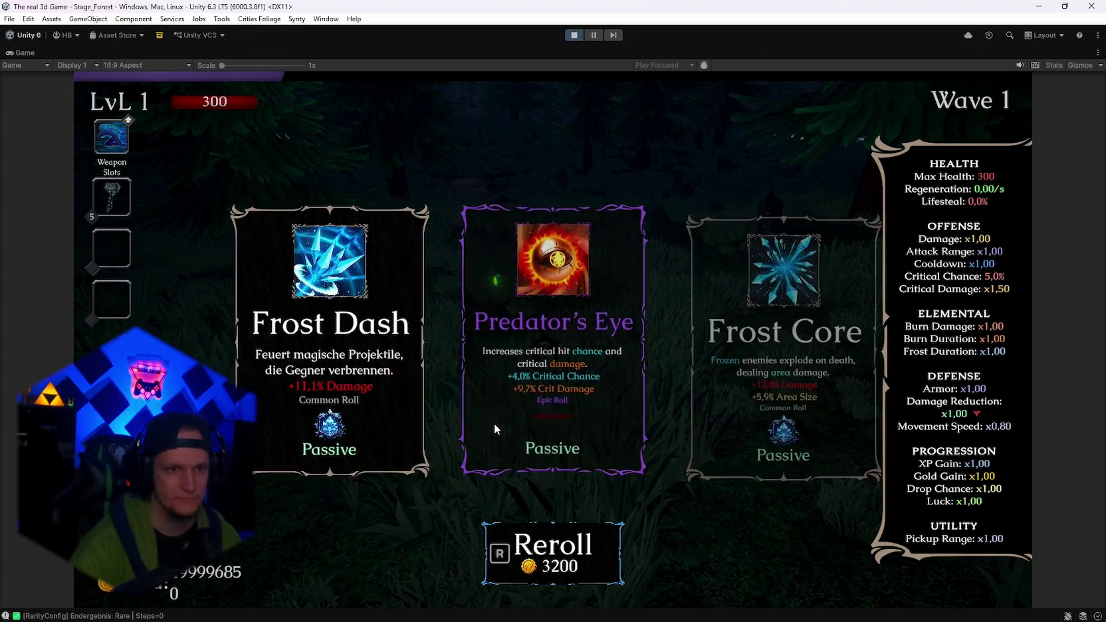
key("r")
key("r")
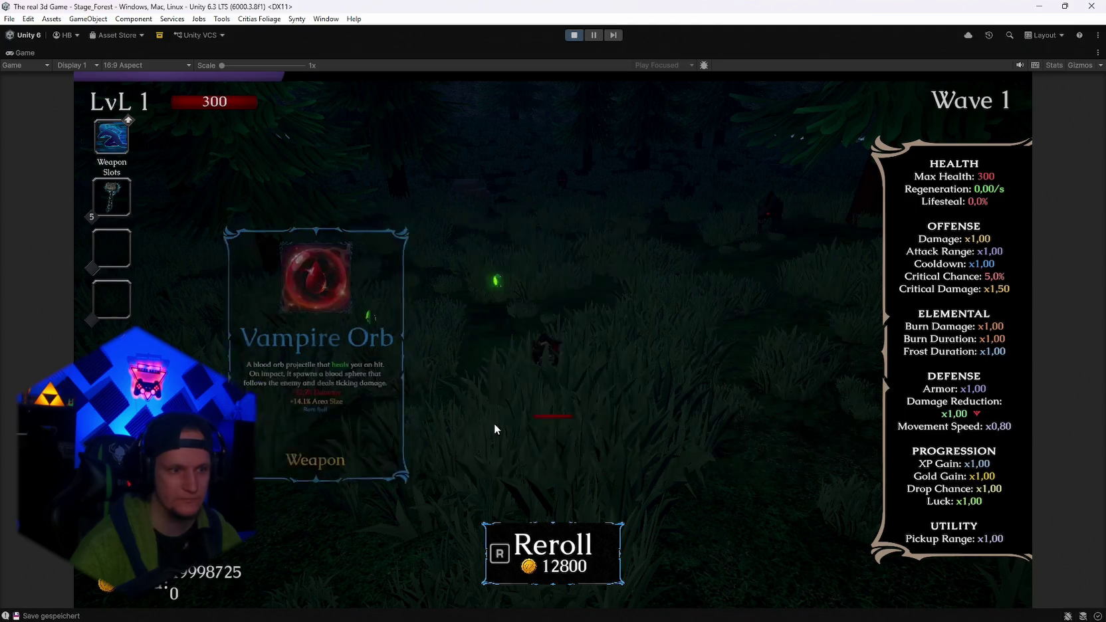
key("r")
key("r")
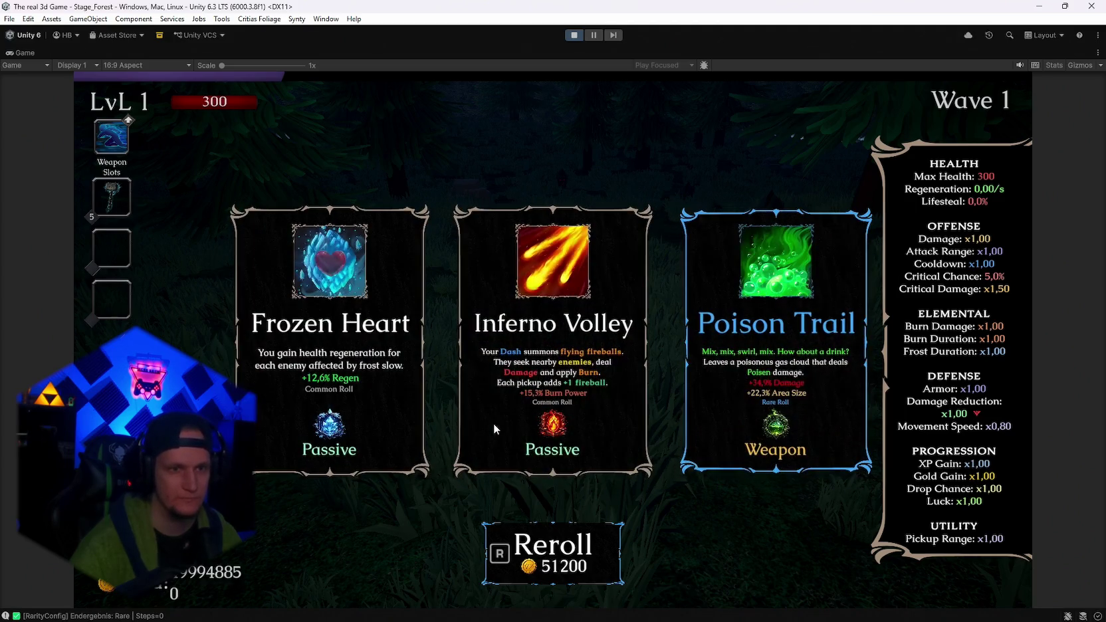
key("r")
key("r")
key("r")
key("r")
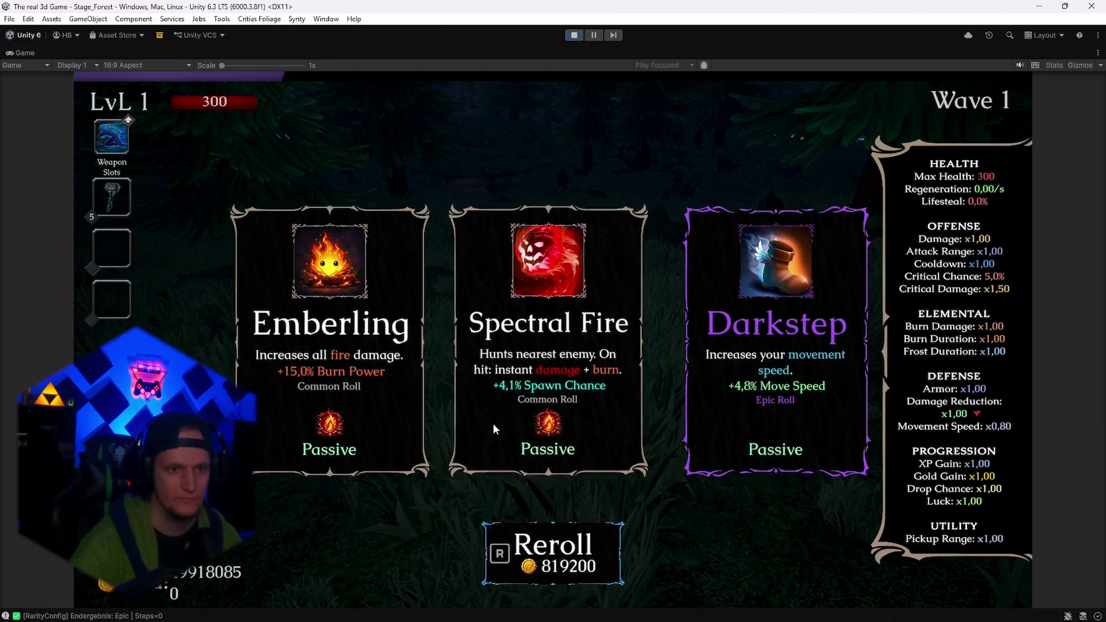
key("r")
key("r")
key("r")
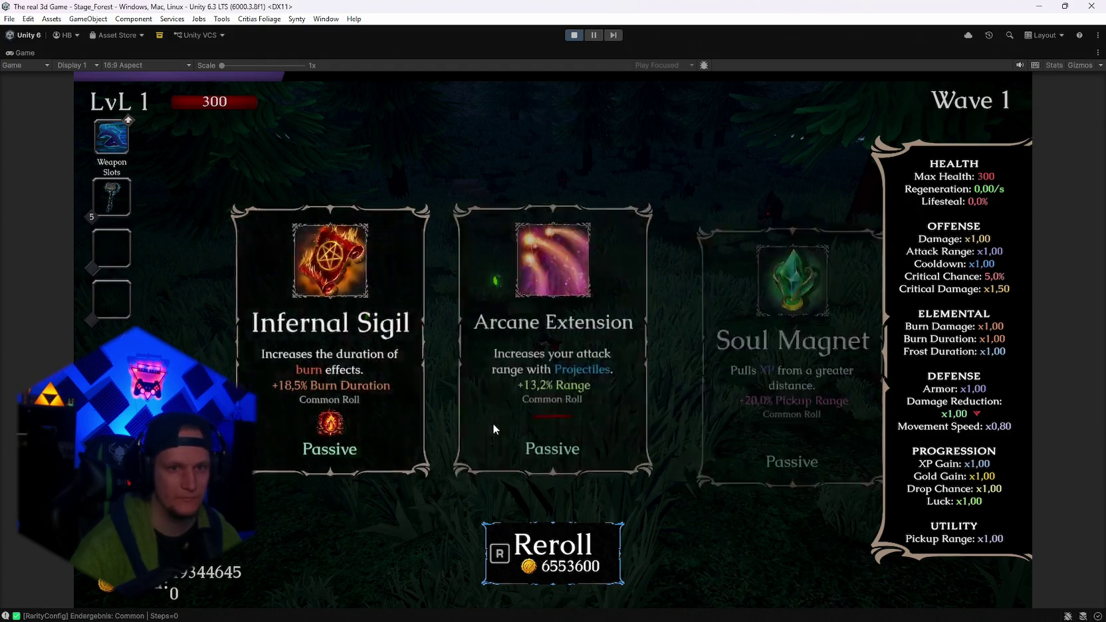
key("r")
key("r")
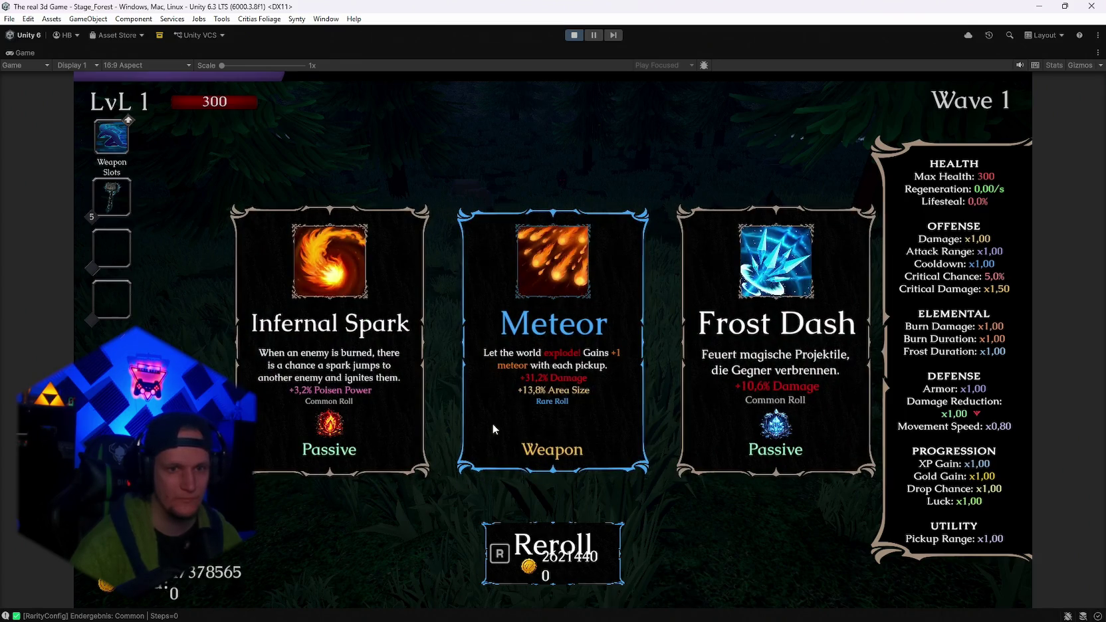
key("r")
key("r")
key("r")
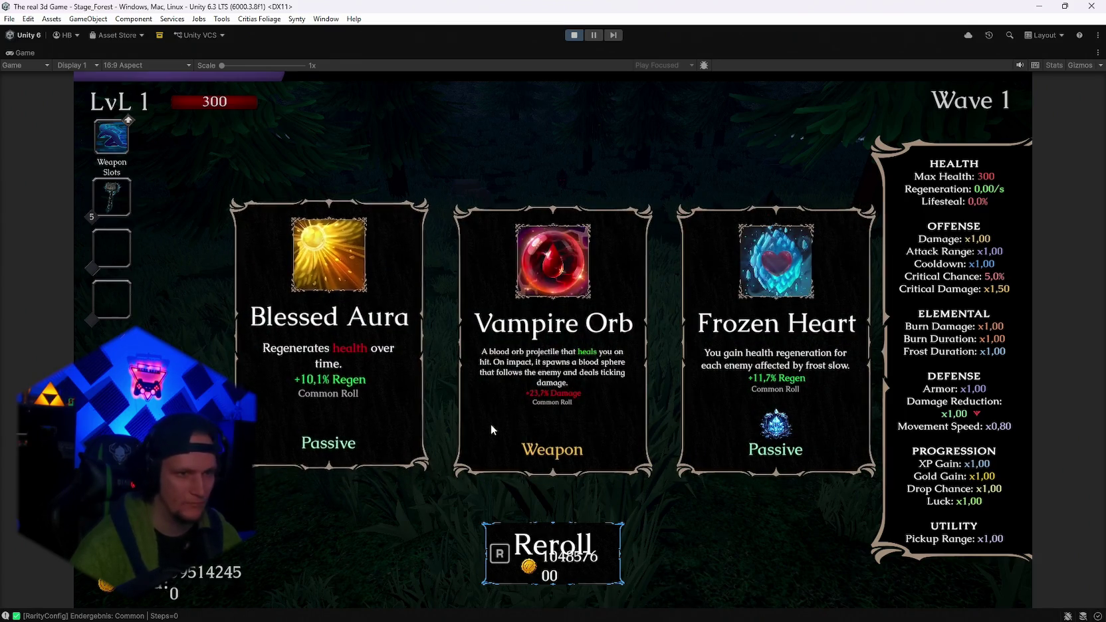
key("r")
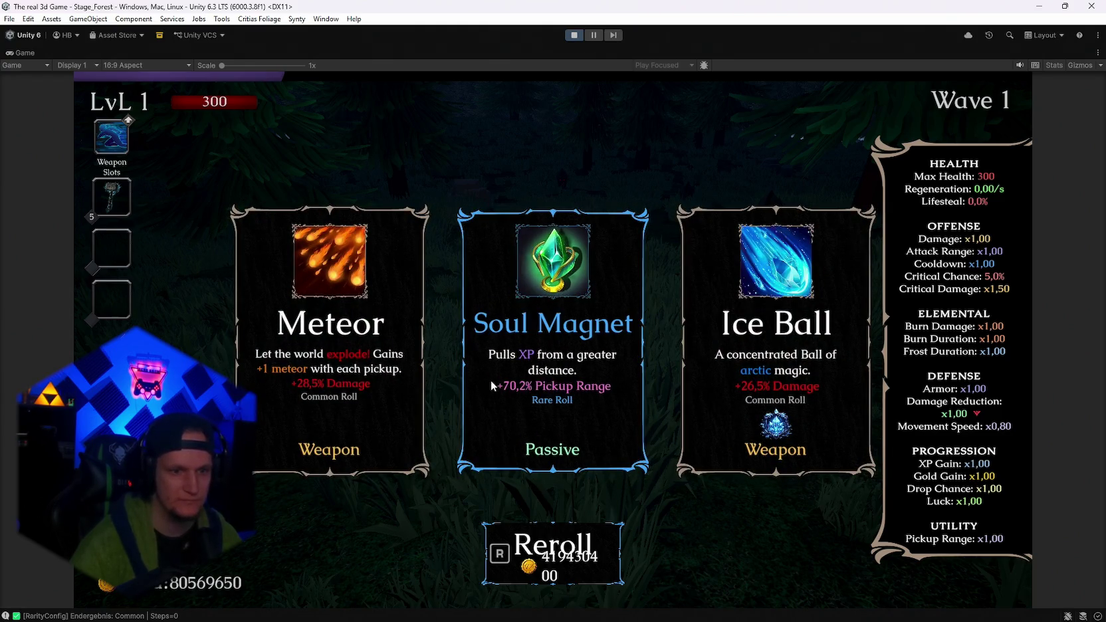
key("e")
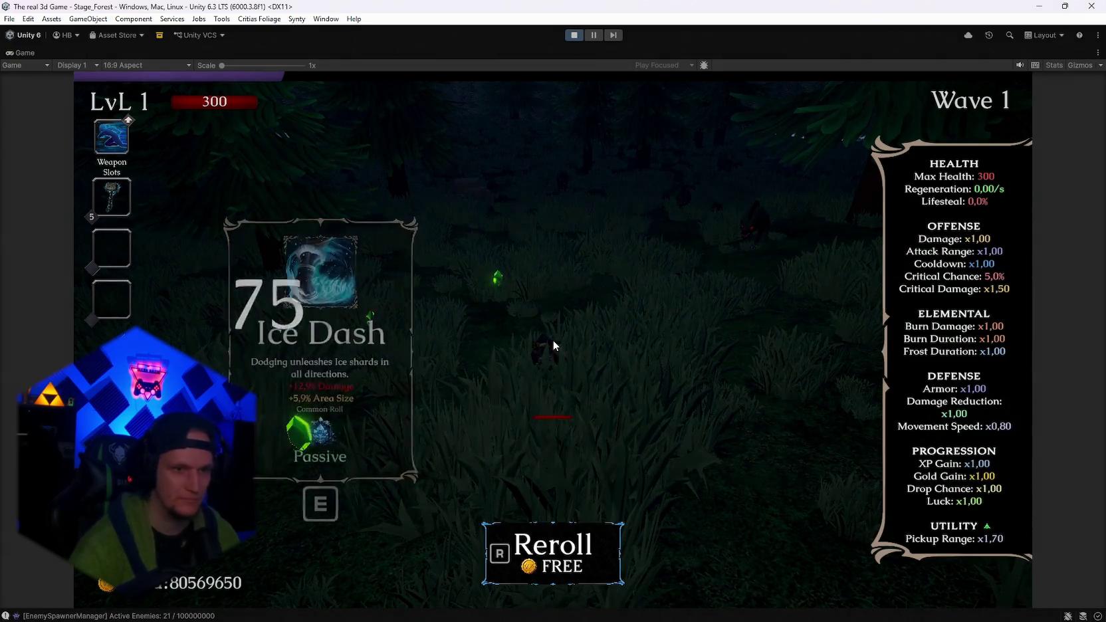
Keep rerolling the next cards and take the Burning Rage upgrade.
key("r")
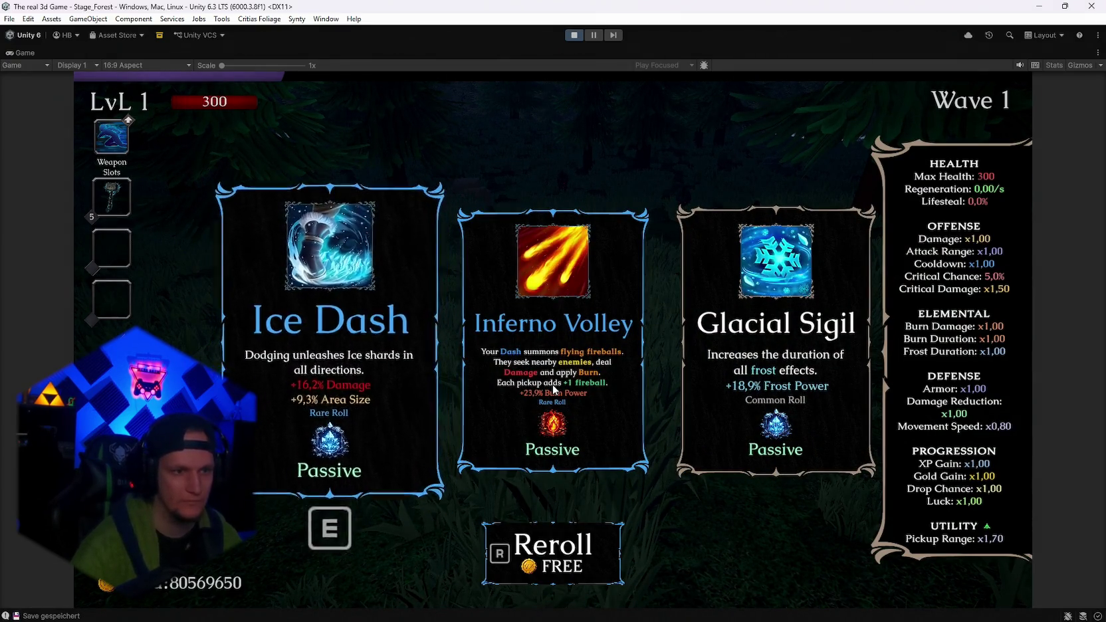
key("r")
key("r")
key("r")
key("r")
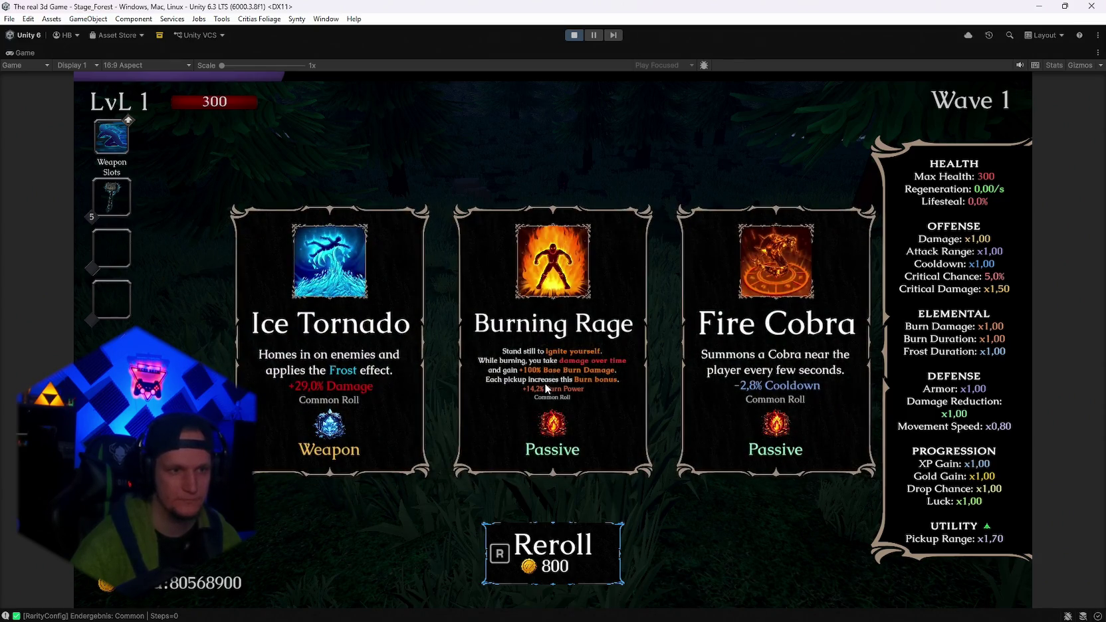
key("r")
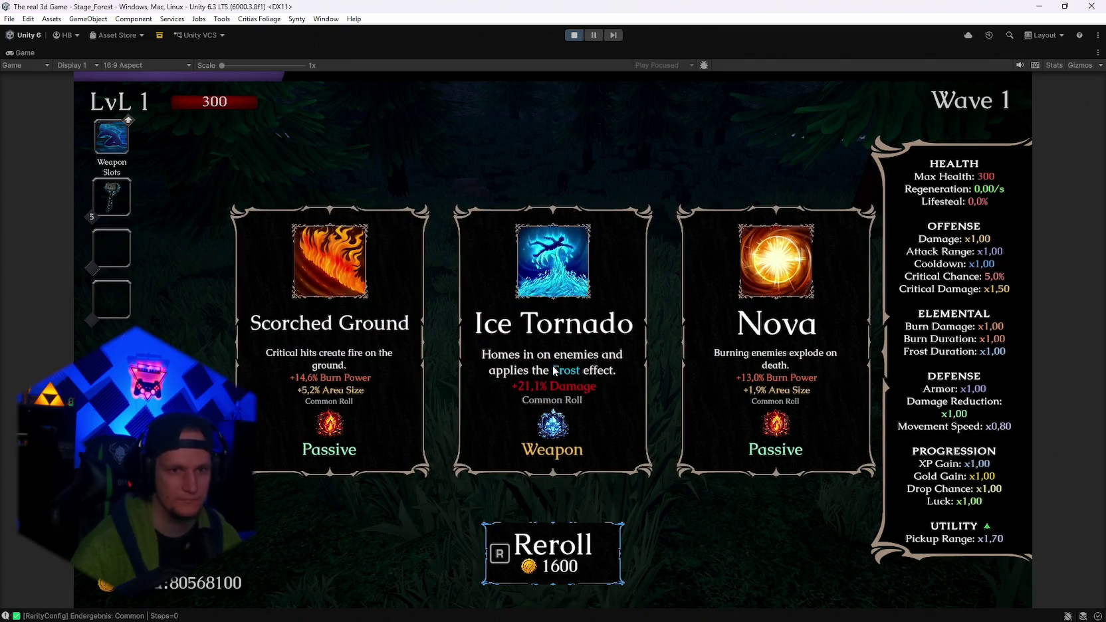
key("r")
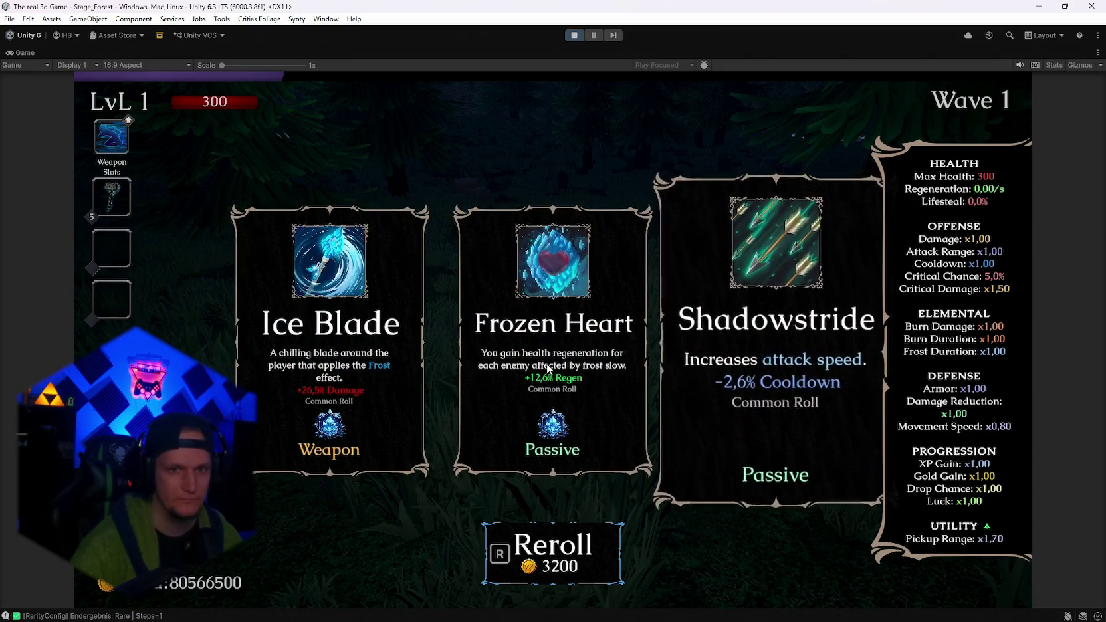
key("r")
key("r")
key("r")
key("r")
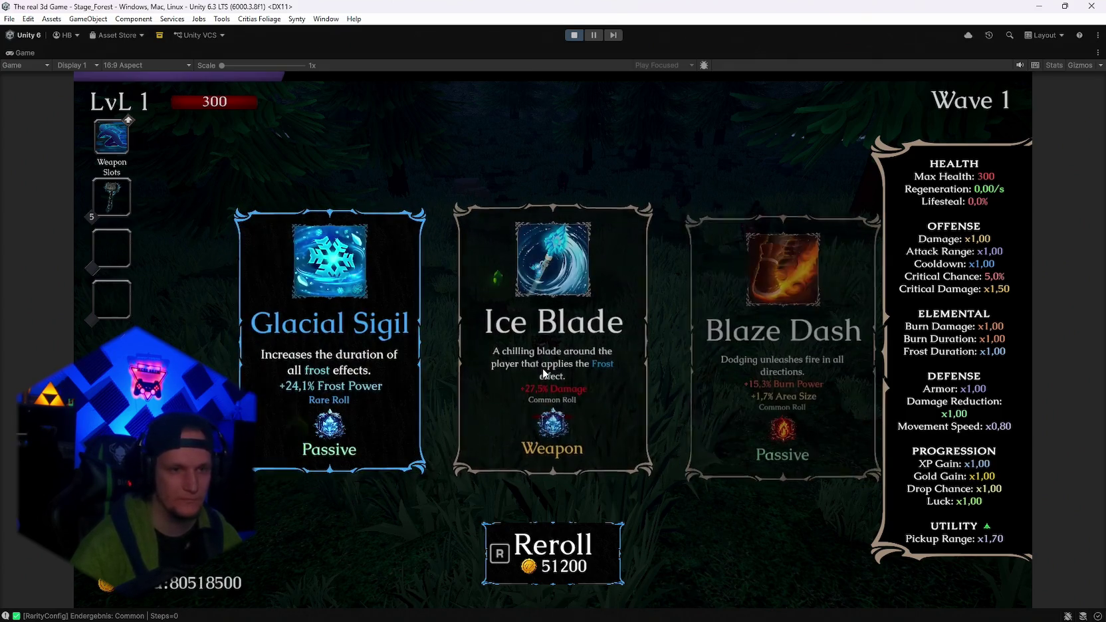
key("r")
key("r")
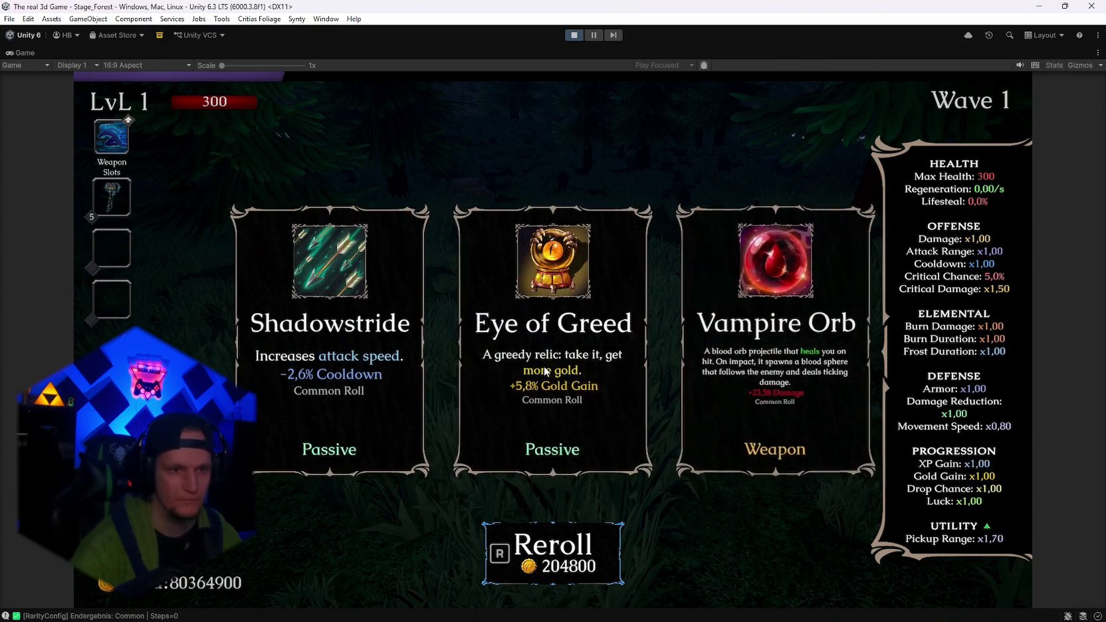
key("r")
key("r")
left_click(545, 371)
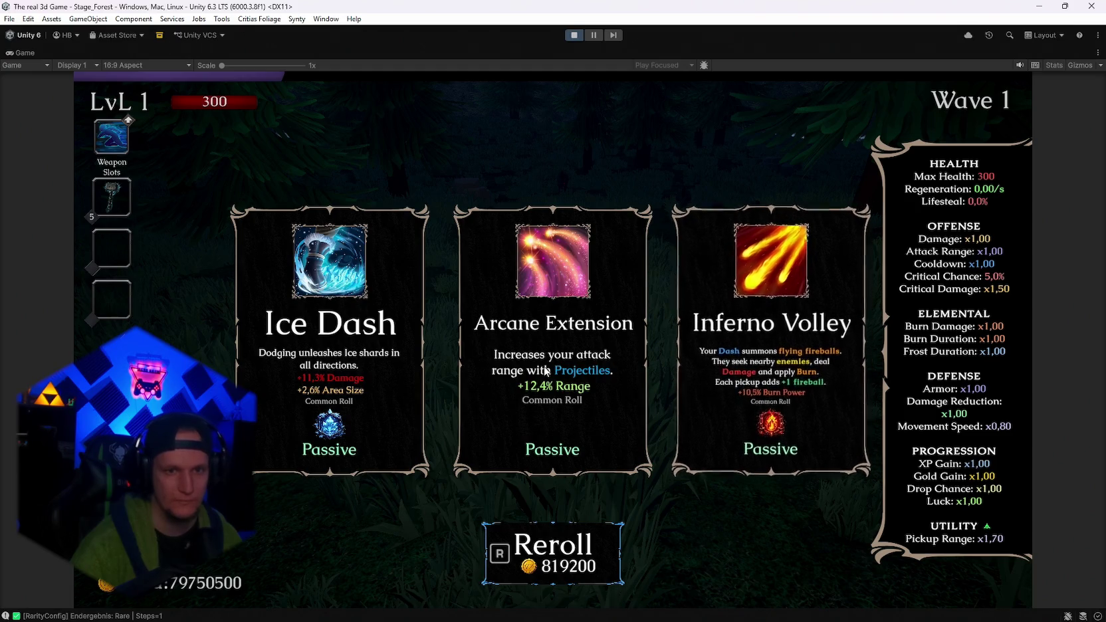
key("r")
key("r")
key("r")
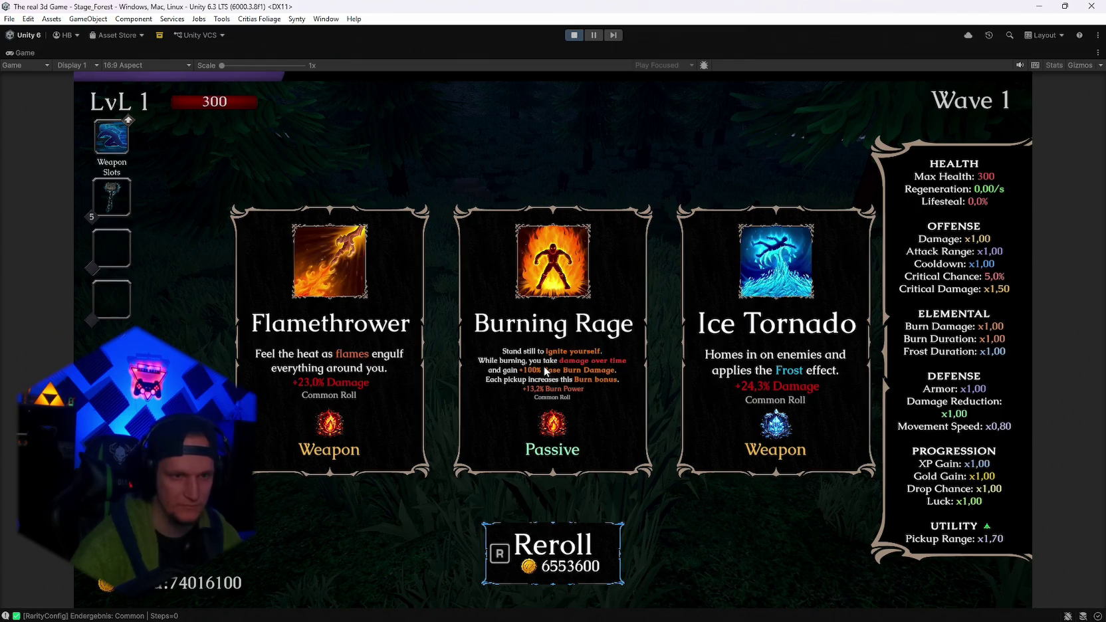
key("r")
key("r")
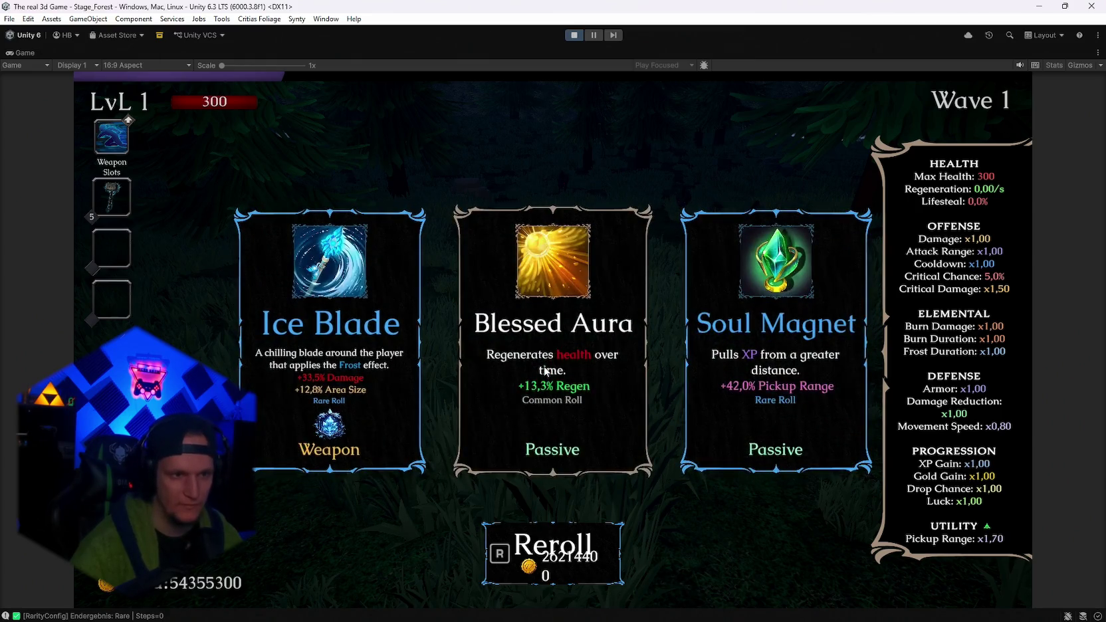
key("r")
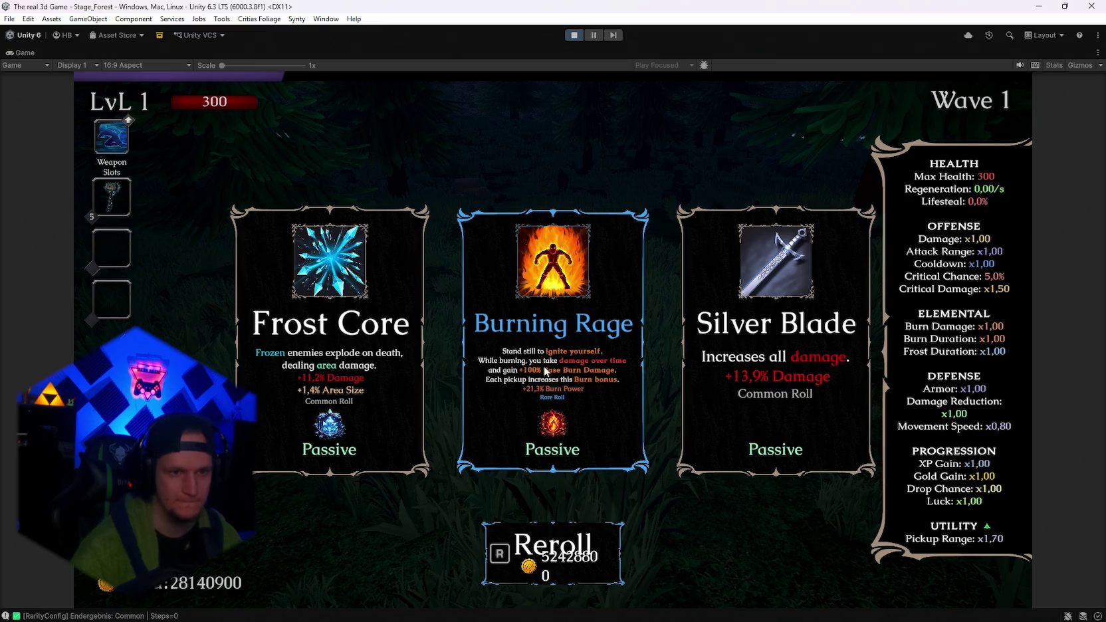
left_click(545, 371)
Reroll until the Fire Staff crit card appears and take it.
key("r")
key("r")
key("r")
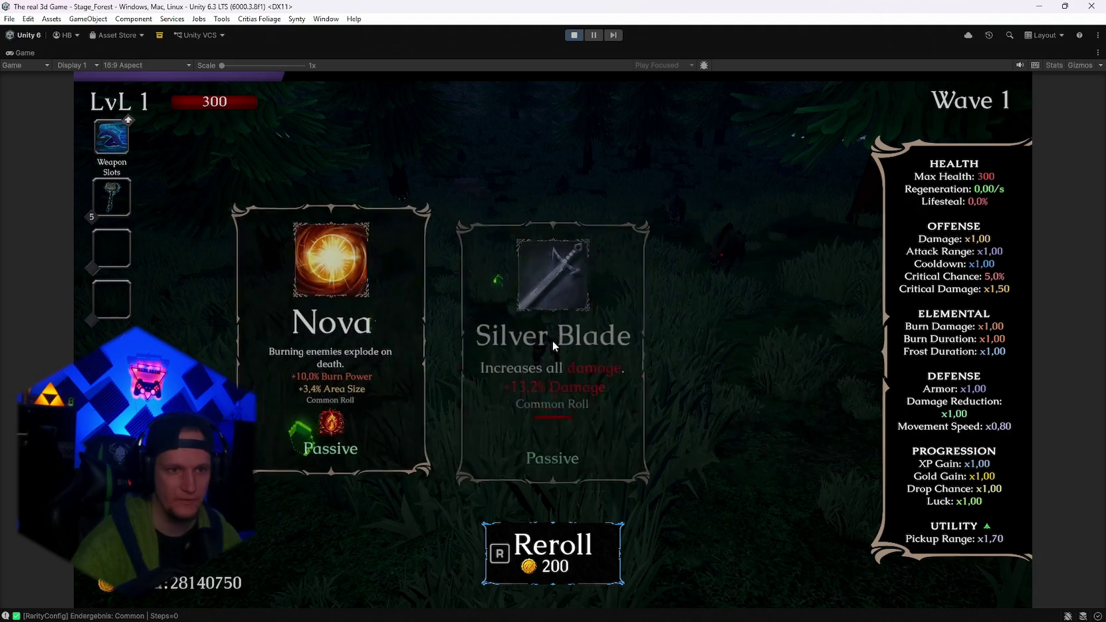
key("r")
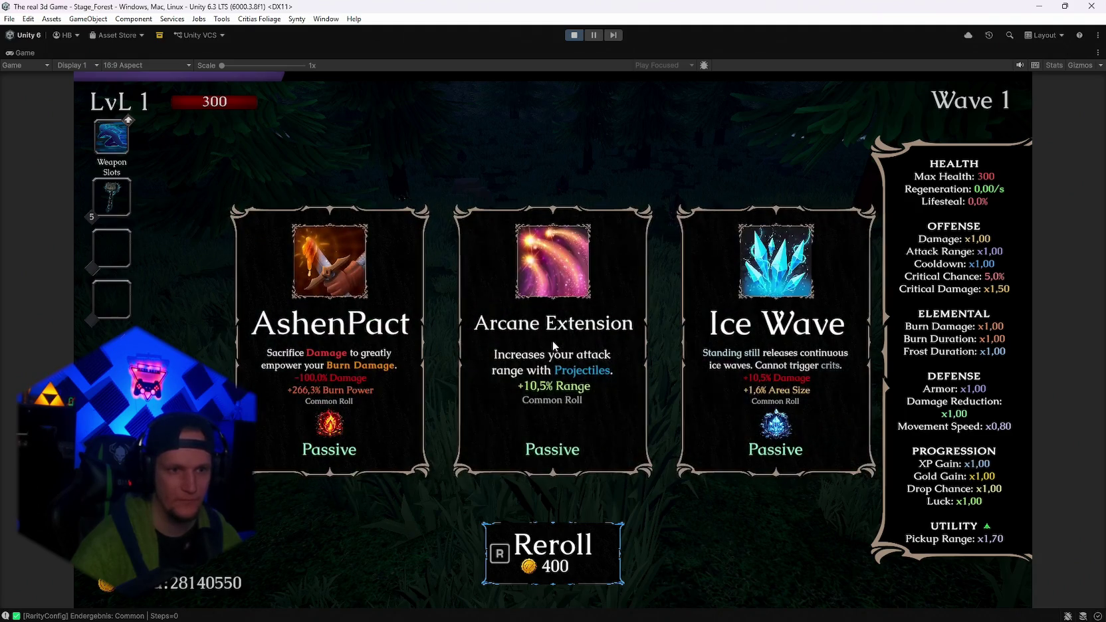
key("r")
key("r")
key("r")
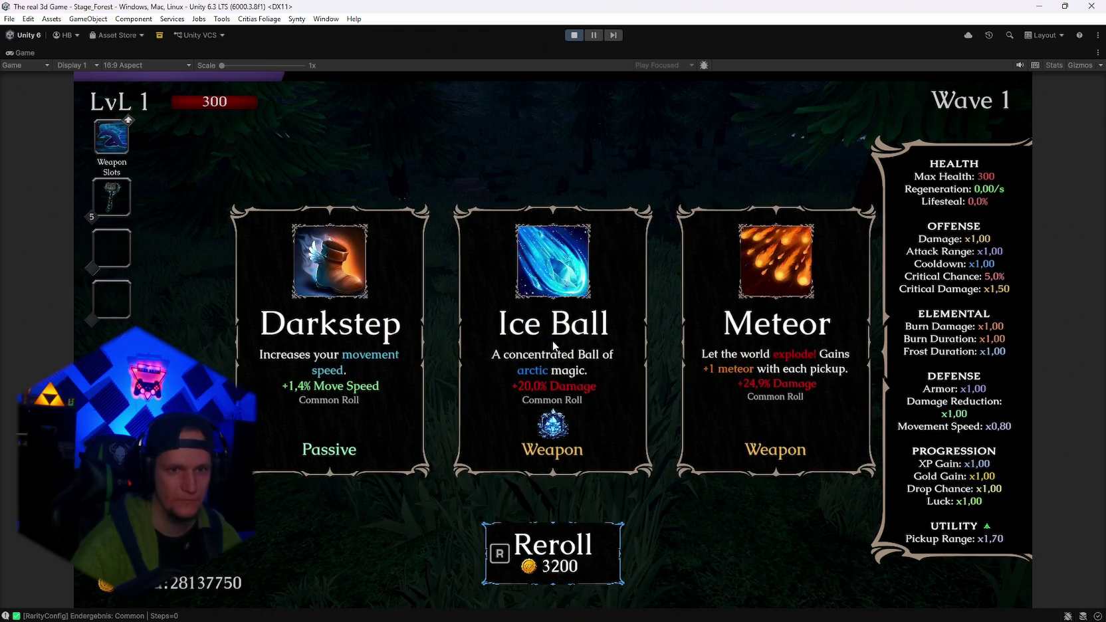
key("r")
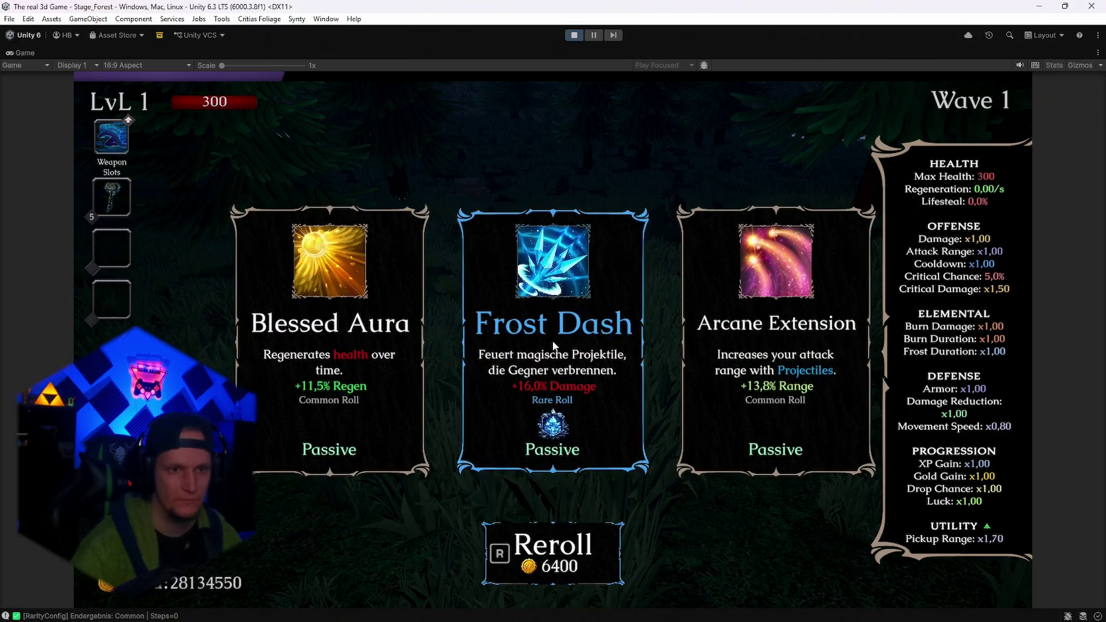
key("r")
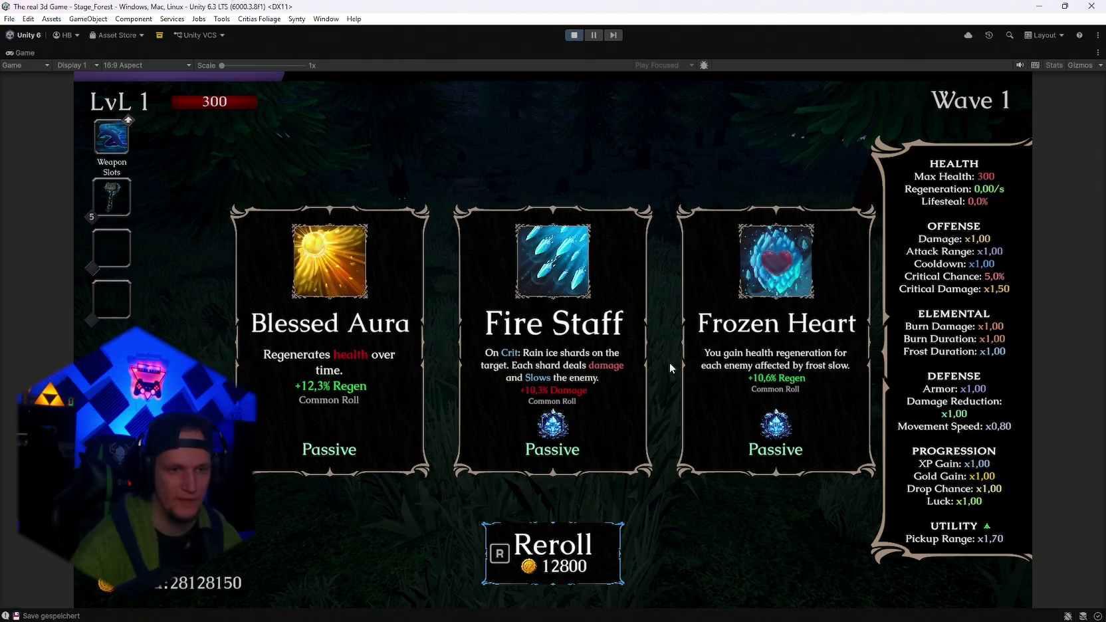
left_click(668, 323)
Move through the forest, taking Blessed Aura at two consecutive level-ups.
key("w")
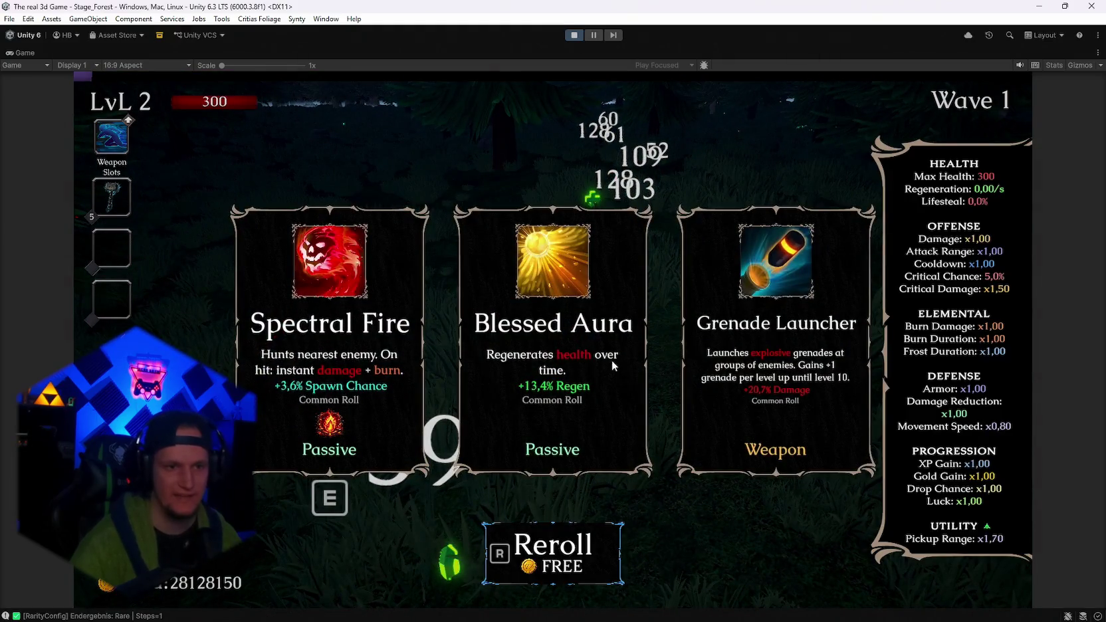
left_click(610, 360)
key("w")
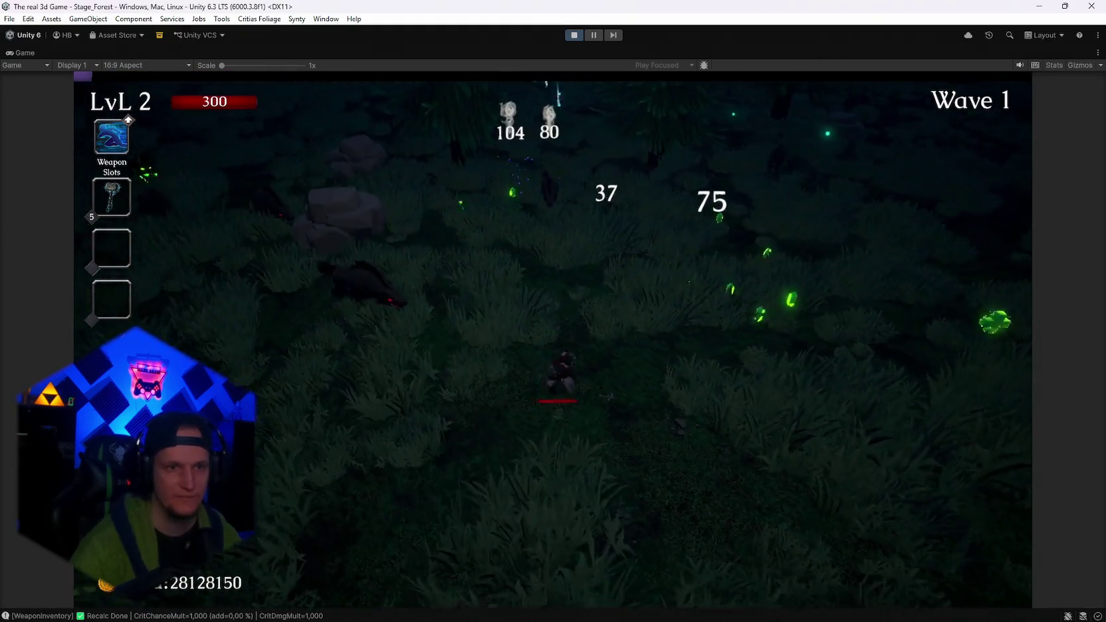
key("w")
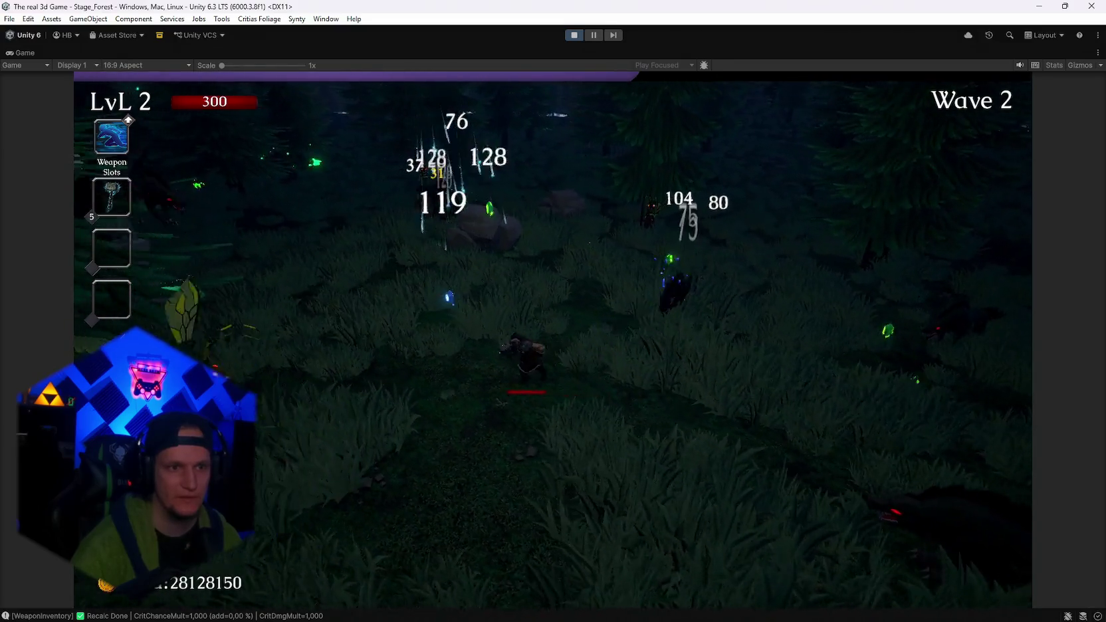
key("w")
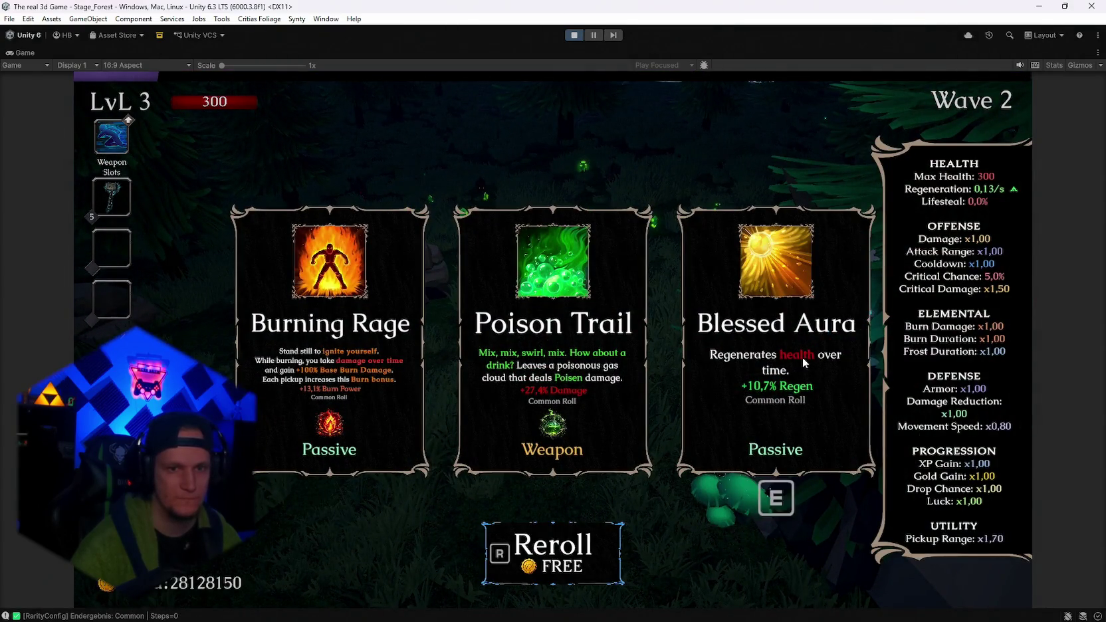
left_click(802, 357)
Keep moving around the forest and take the Spectral Ice upgrade.
key("a")
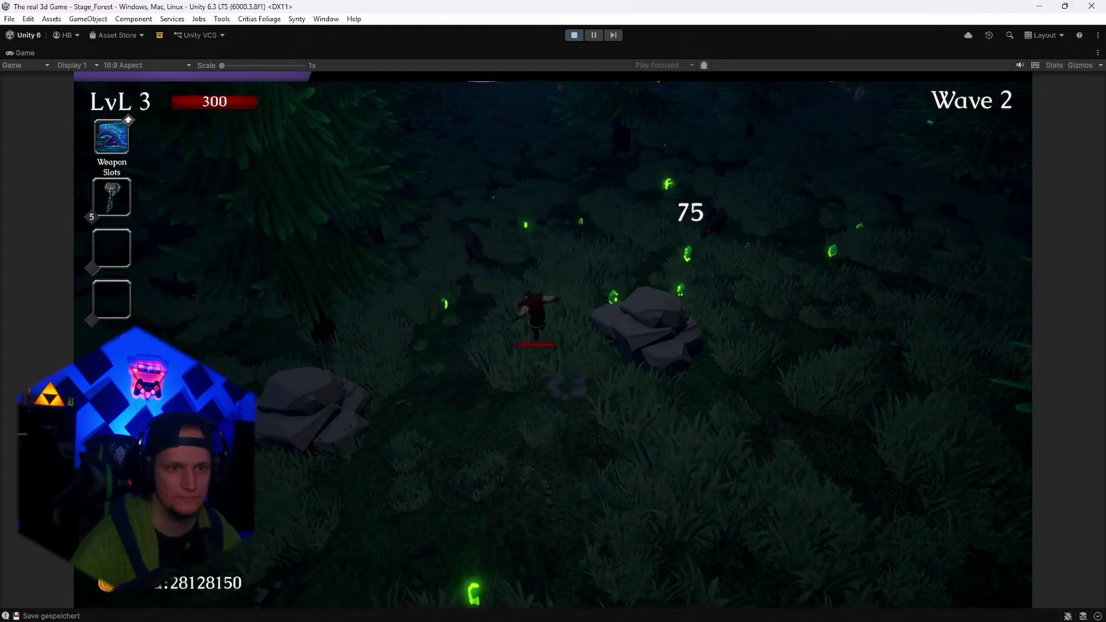
key("a")
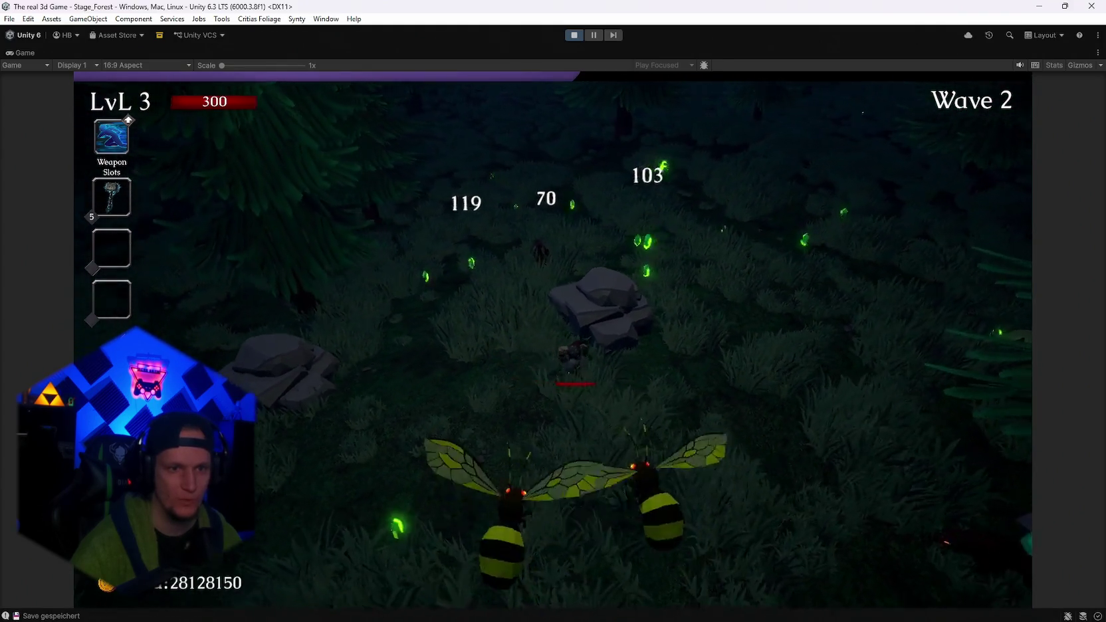
key("w")
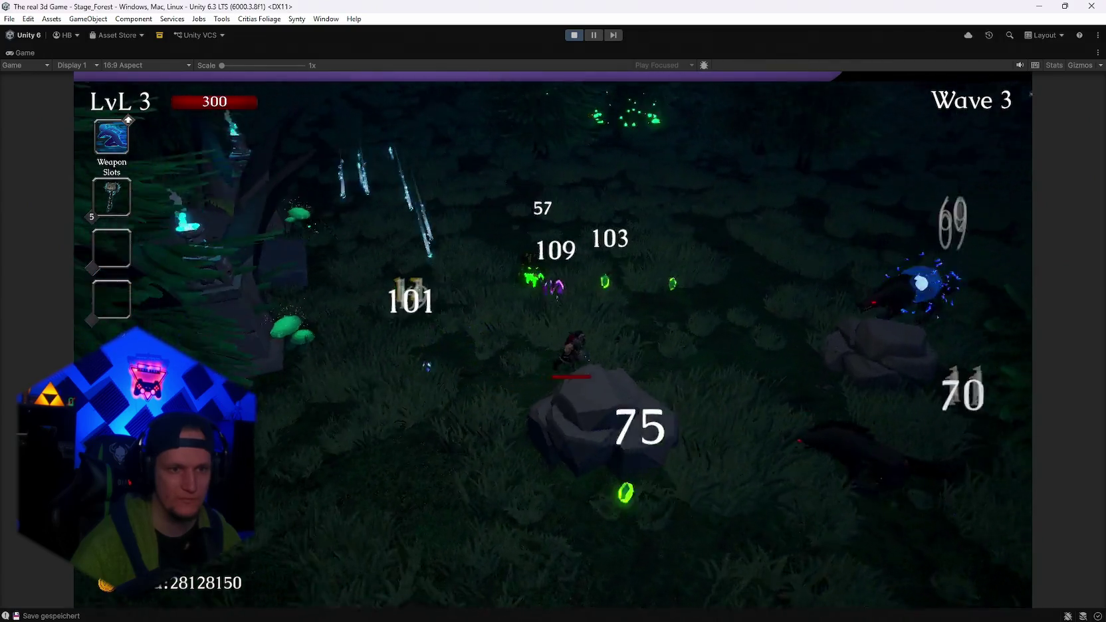
key("d")
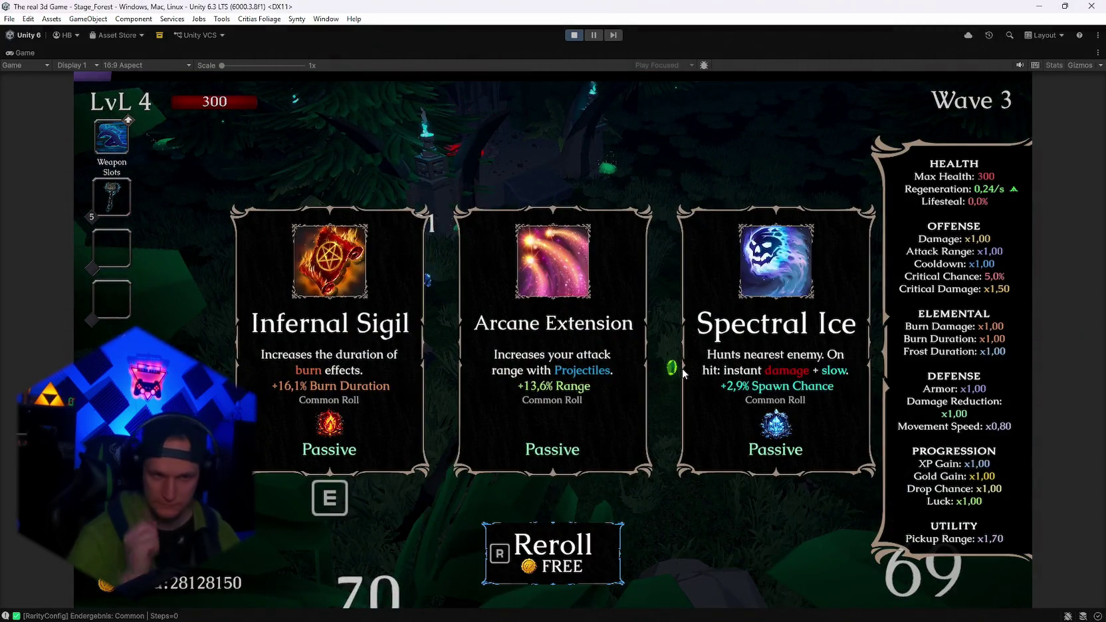
left_click(751, 355)
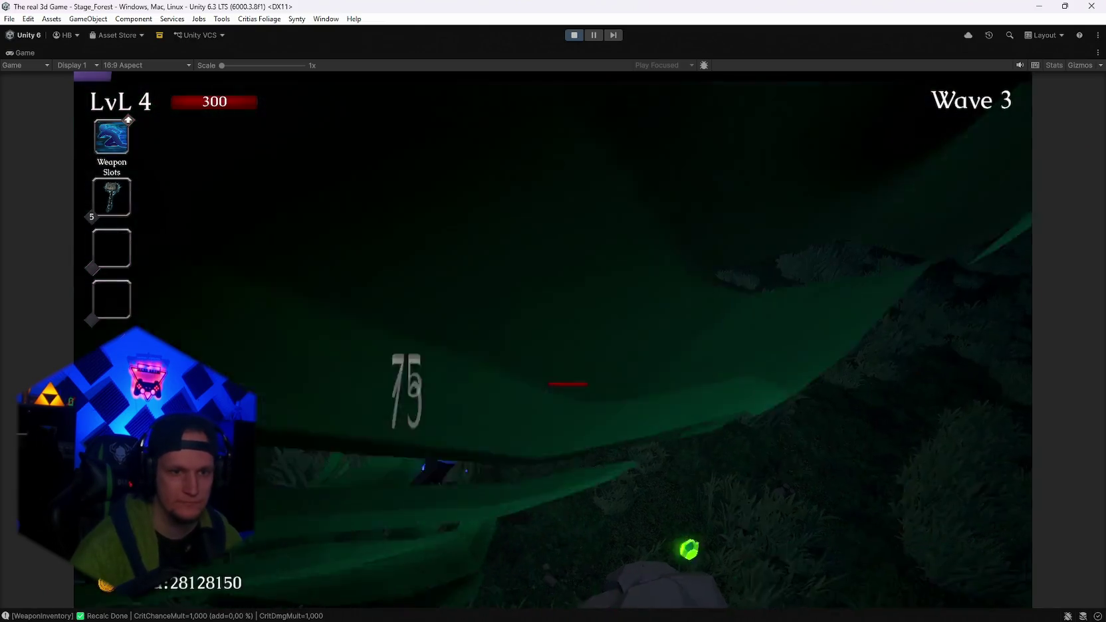
Play on to level 5 in Wave 4 and accept an upgrade card.
key("w")
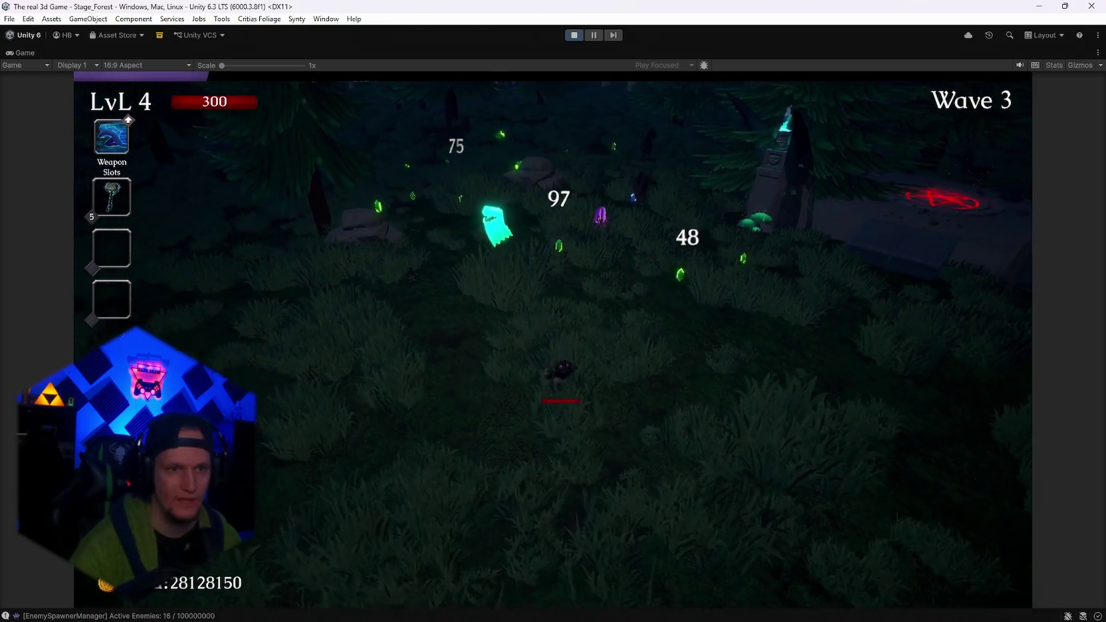
key("w")
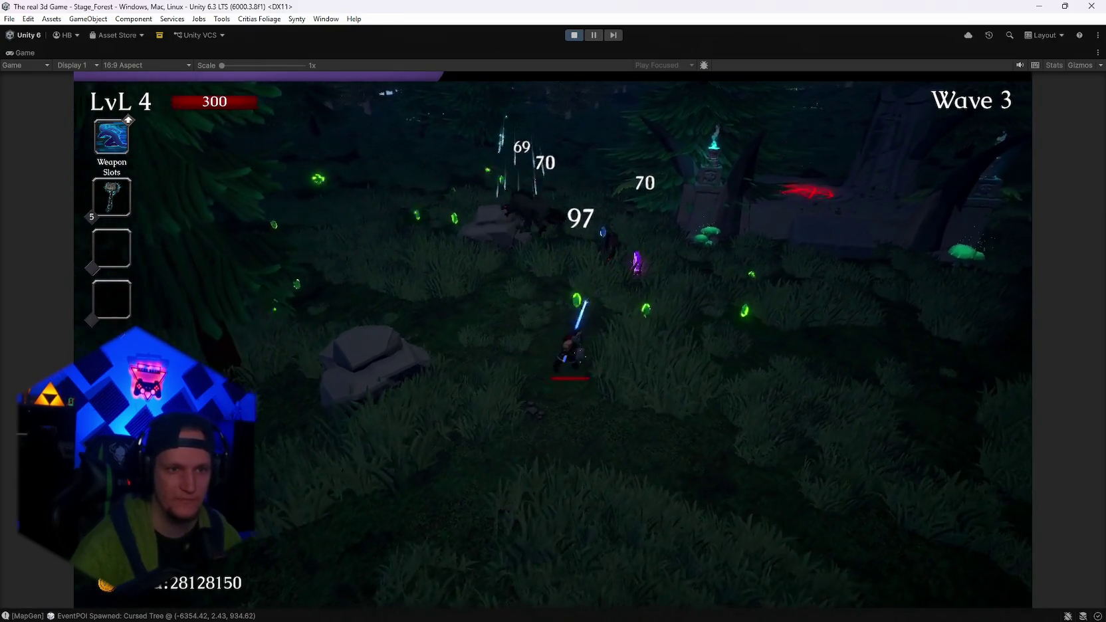
key("w")
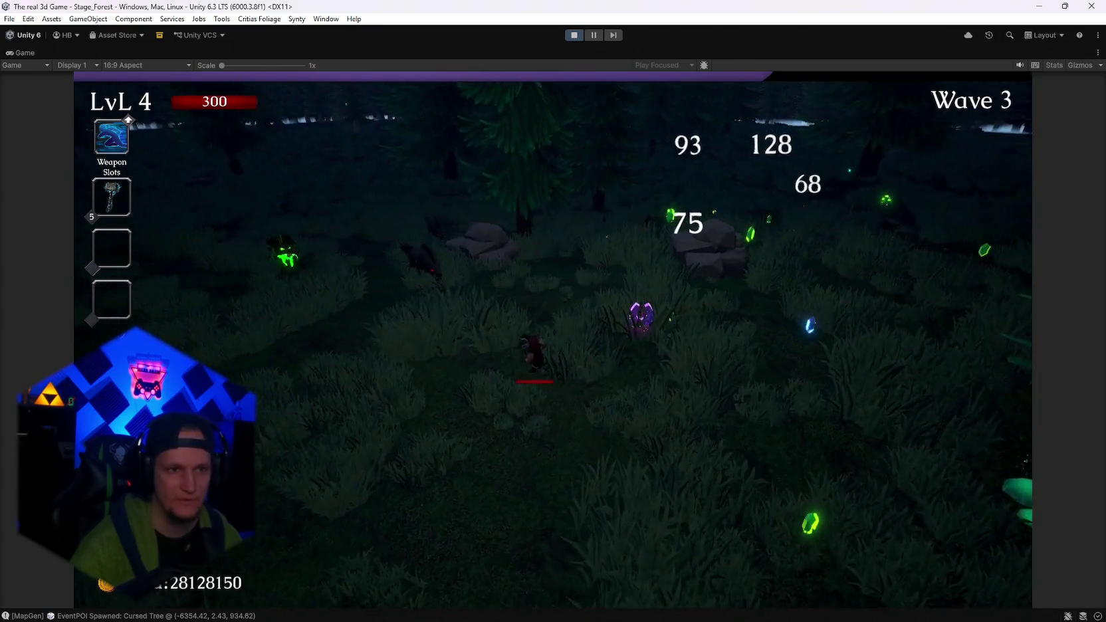
key("s")
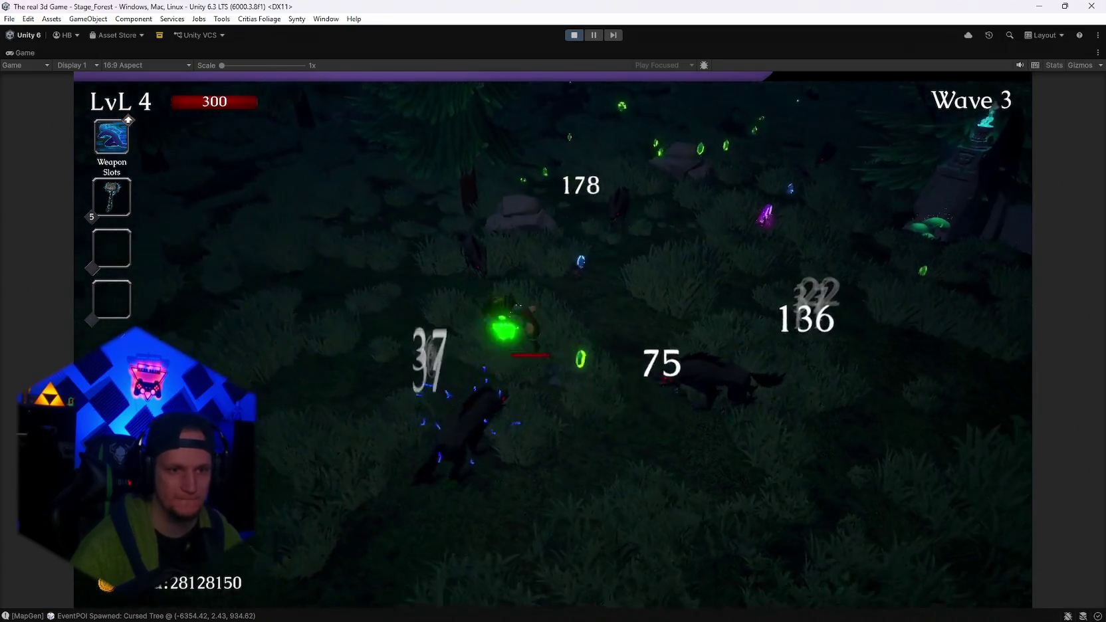
key("d")
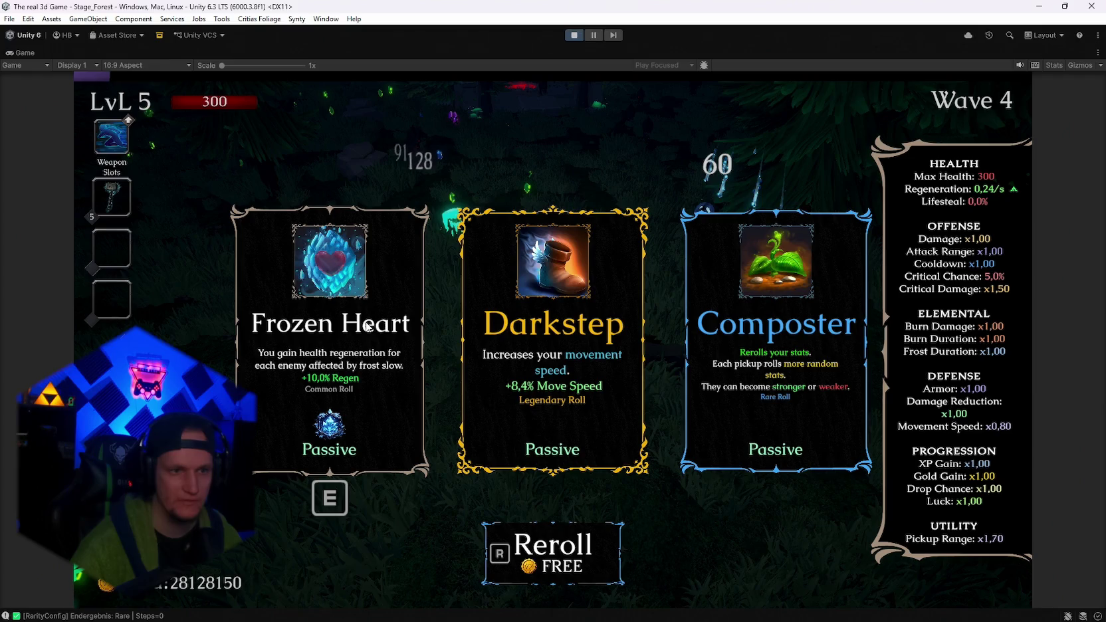
key("e")
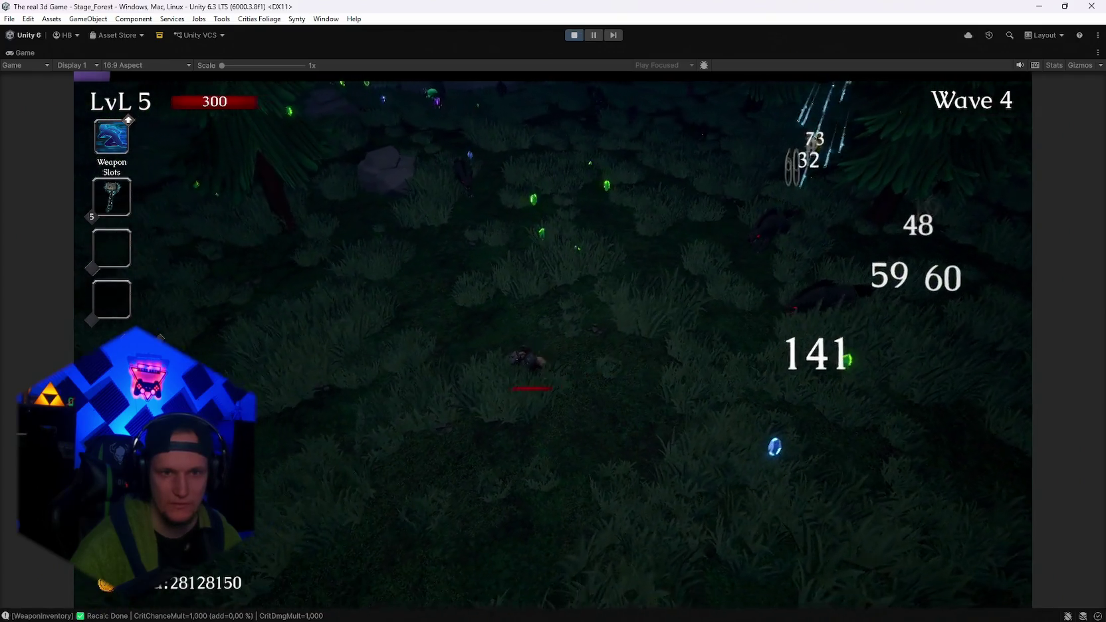